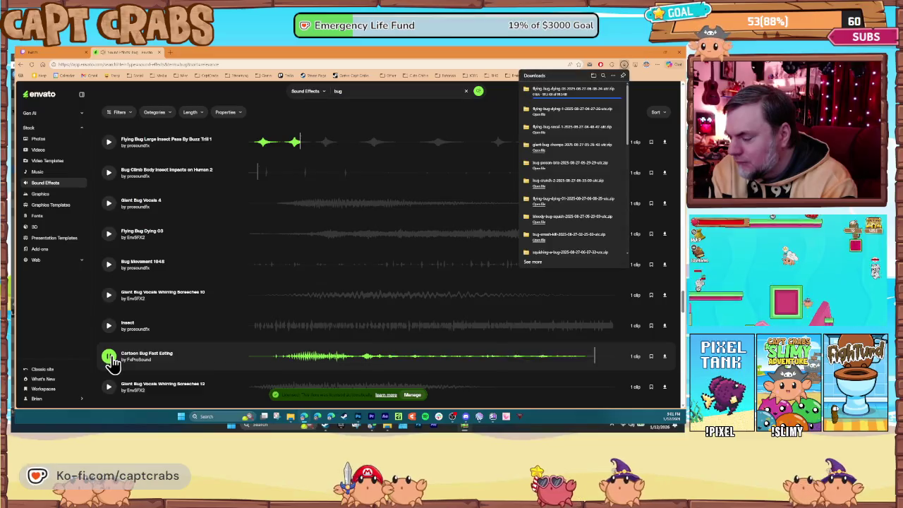
- Preview the Insect, Flying Bug Dying 05, Giant Bug Whirring Screeches 01 and Flying Bug Vocal 3 sounds
left_click(108, 326)
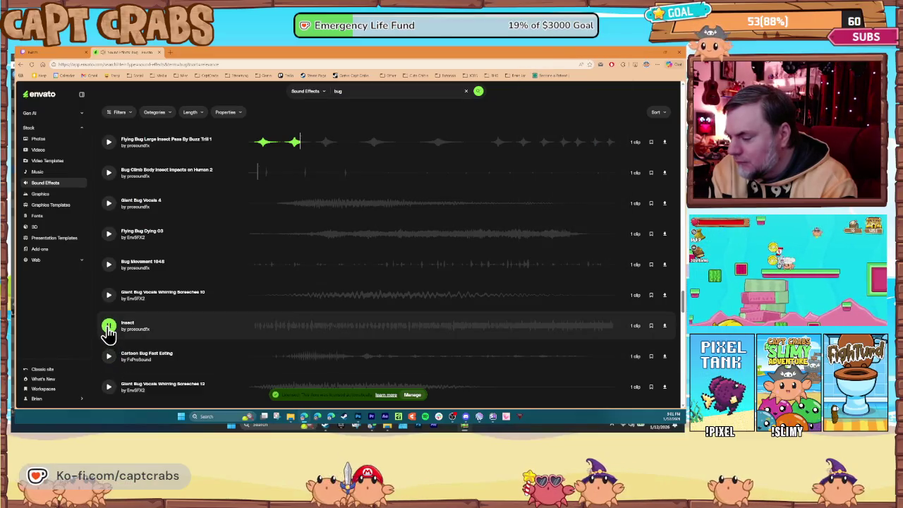
scroll(127, 333, "down", 2)
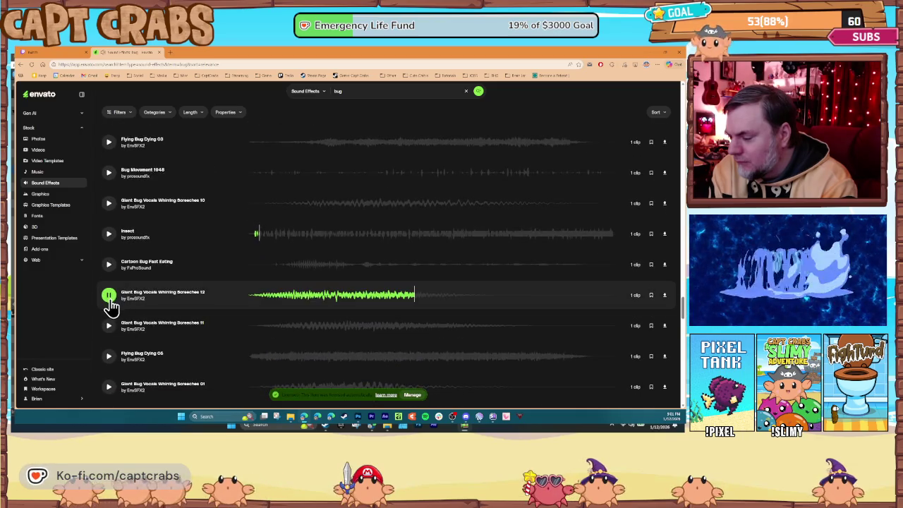
left_click(109, 356)
scroll(114, 325, "down", 2)
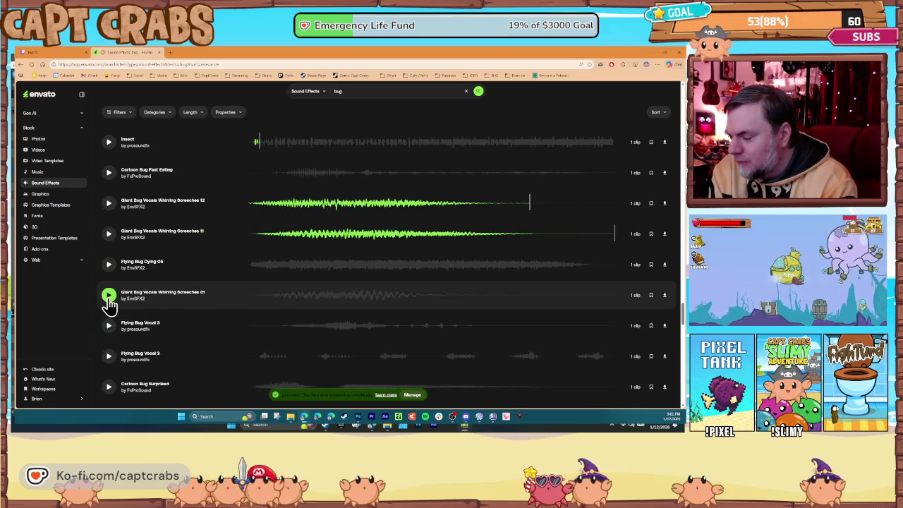
left_click(110, 296)
left_click(110, 327)
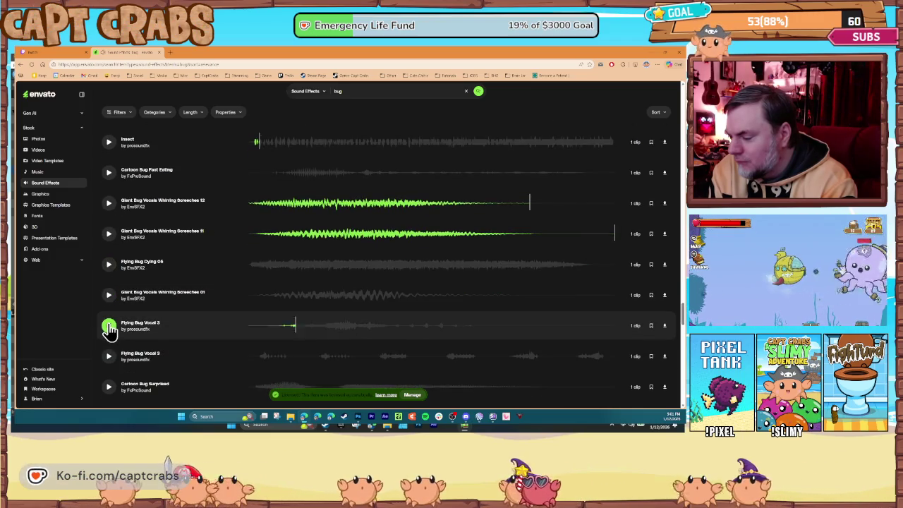
left_click(108, 356)
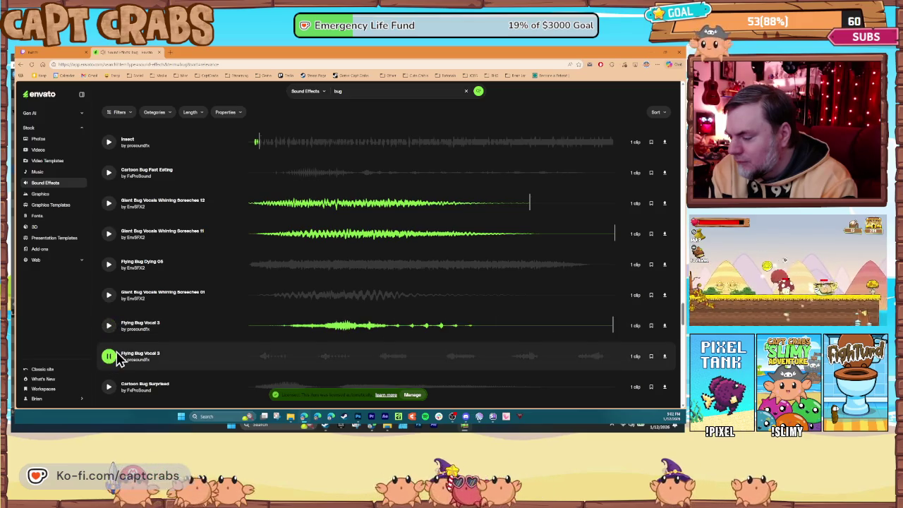
- Preview cricket chirp, Whirring Screeches 07, Cartoon Bug Laughter and Flying Bug Dying 02, then download Flying Bug Dying 02
scroll(118, 358, "down", 1)
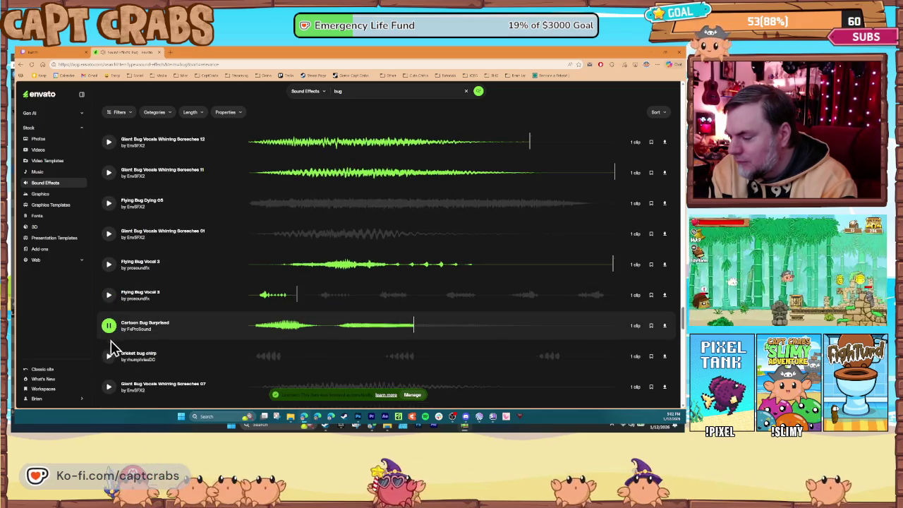
left_click(108, 356)
scroll(116, 353, "down", 2)
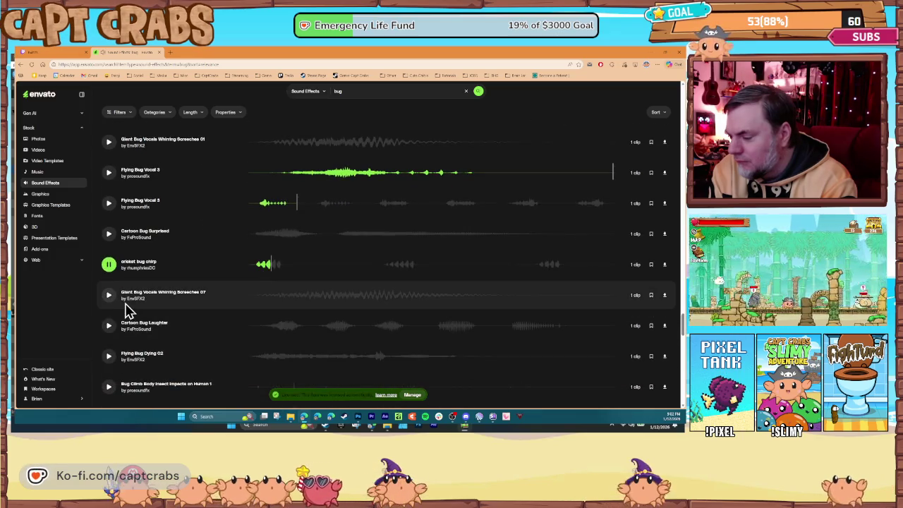
left_click(109, 296)
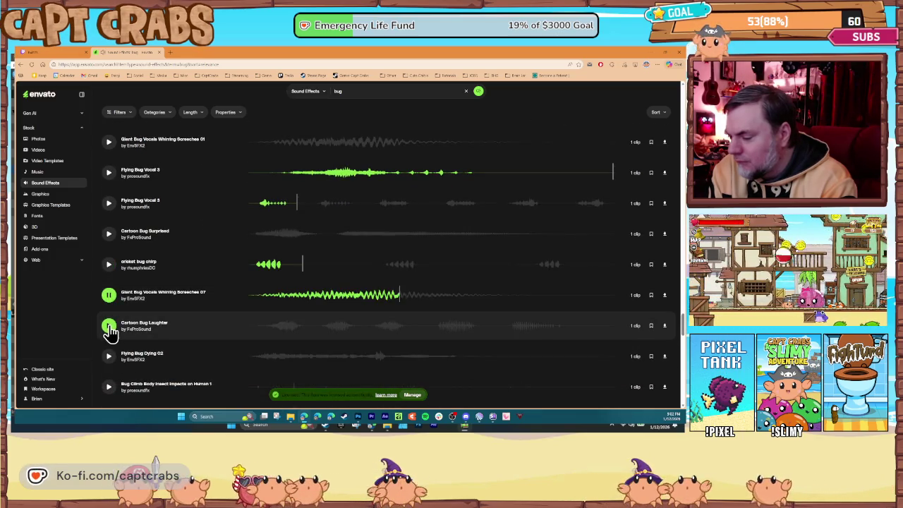
left_click(110, 326)
left_click(109, 355)
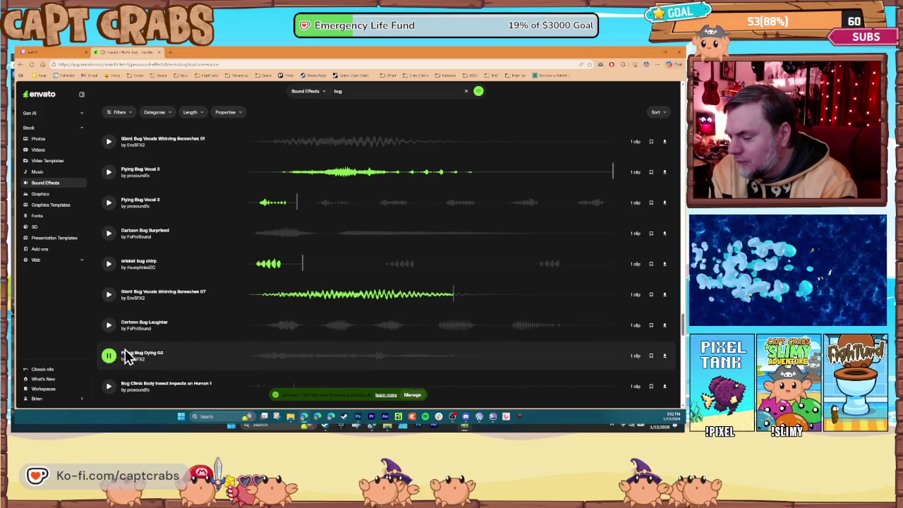
scroll(125, 346, "down", 2)
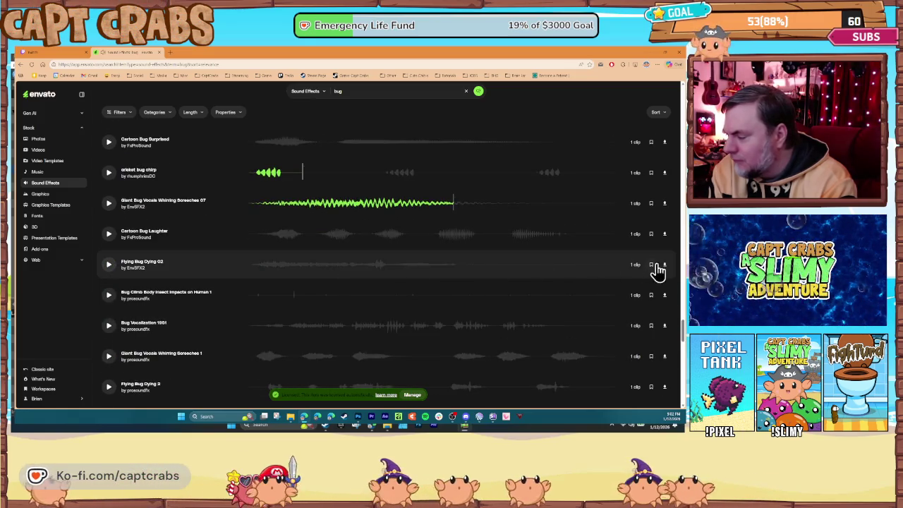
left_click(664, 268)
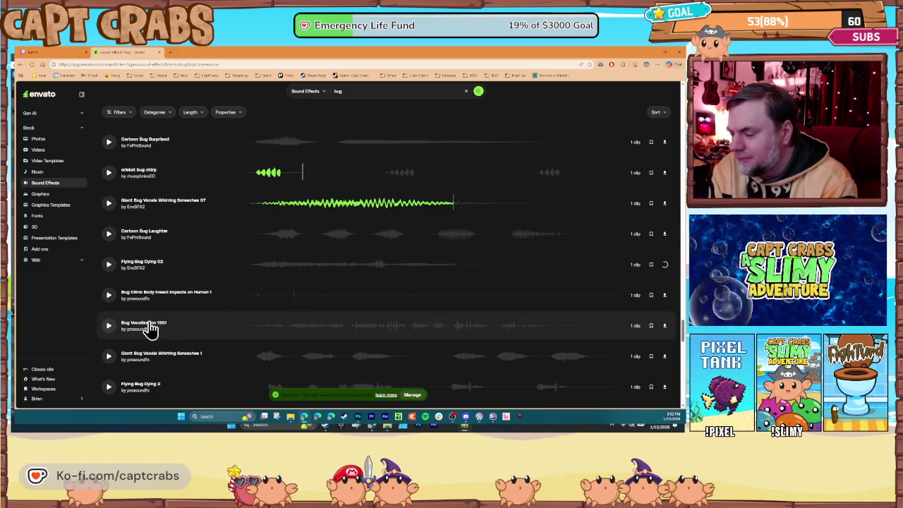
- Preview Bug Vocalization 1951, Space Bug Zap, Whirring Screeches 03, Bug Vocalization 1950, Bug Crunch 4 and Electronic Bug Zapper
left_click(110, 327)
left_click(115, 335)
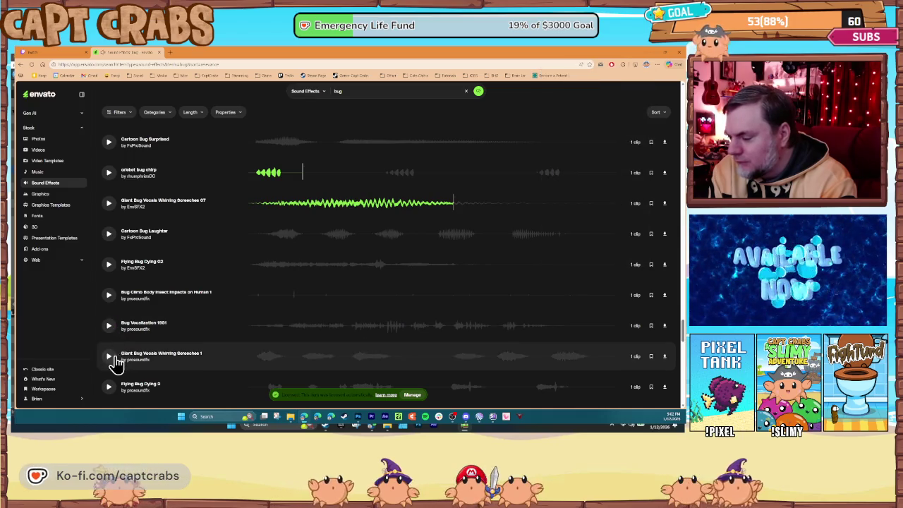
scroll(113, 356, "down", 3)
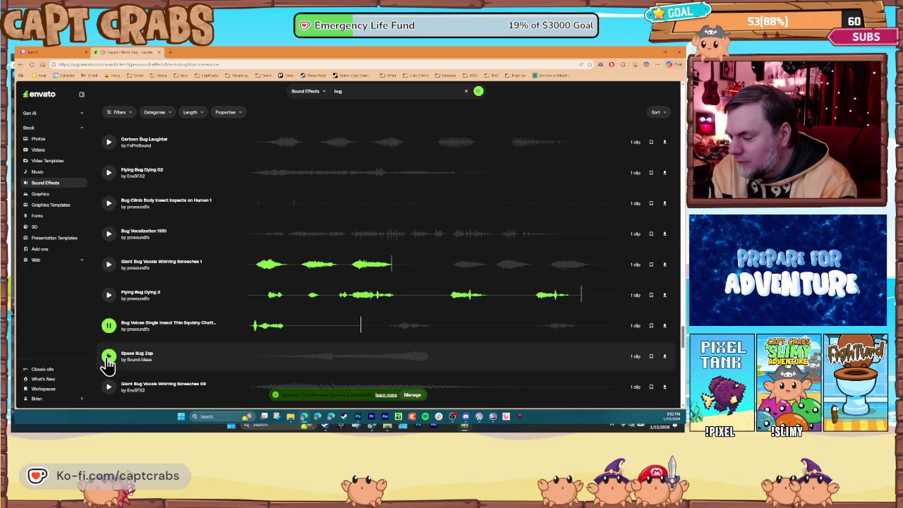
left_click(107, 362)
scroll(117, 359, "down", 3)
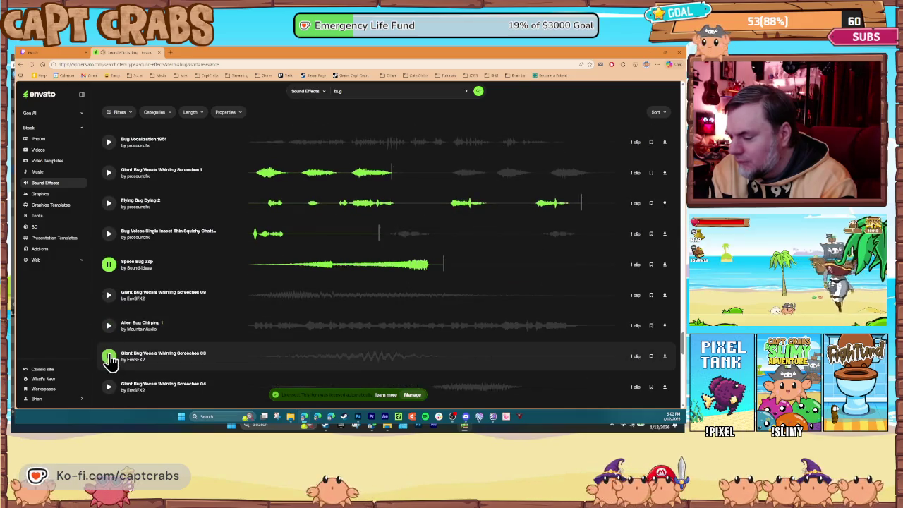
left_click(108, 355)
scroll(111, 352, "down", 3)
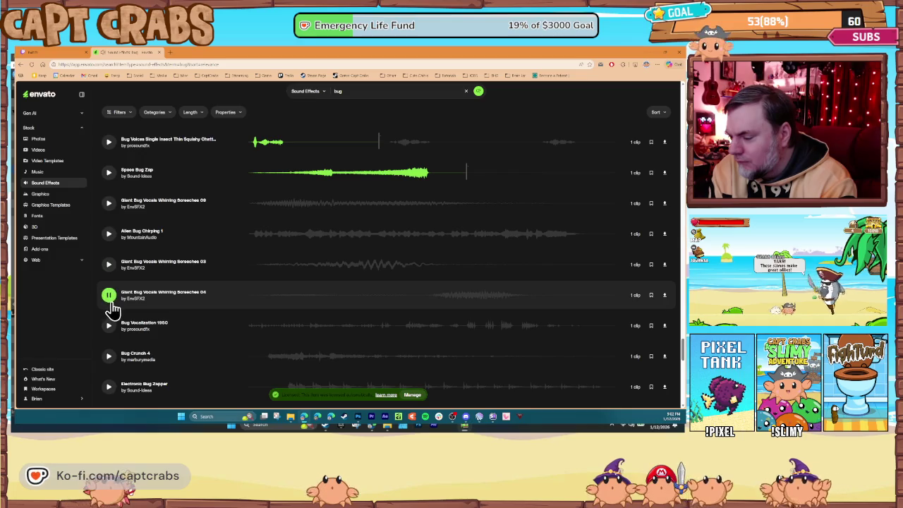
left_click(108, 327)
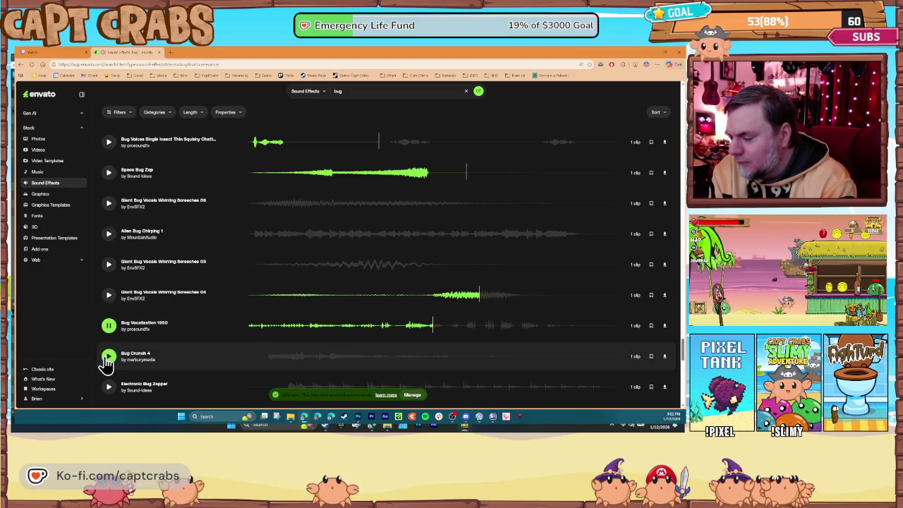
left_click(108, 360)
scroll(109, 356, "down", 2)
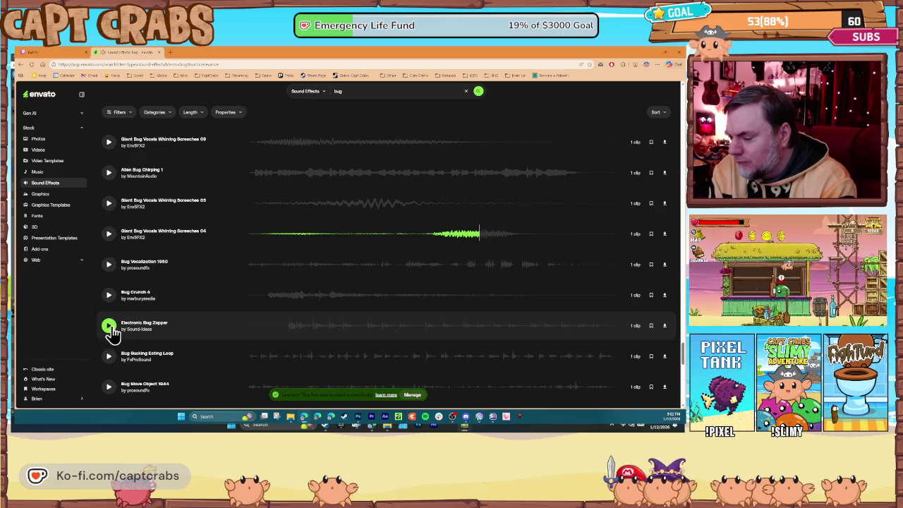
left_click(110, 326)
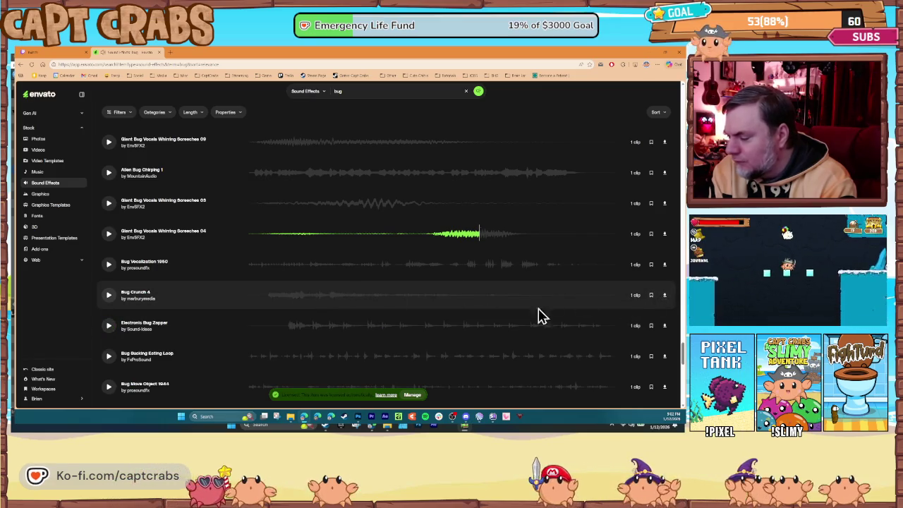
scroll(255, 321, "down", 3)
- Preview Bug Bomb Release, fly insect close, Pop Insect, Crickets and Bugs Ambience and Flying Bug Vocal 11
scroll(173, 326, "down", 2)
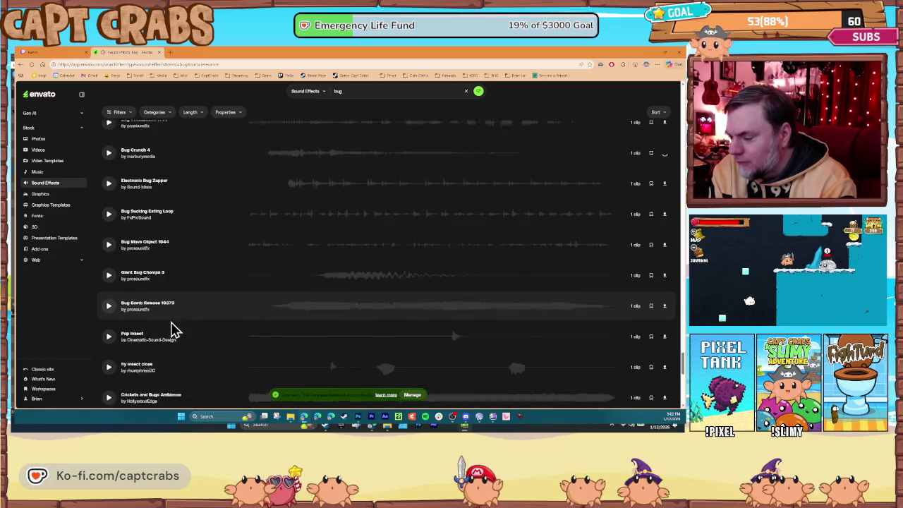
left_click(115, 299)
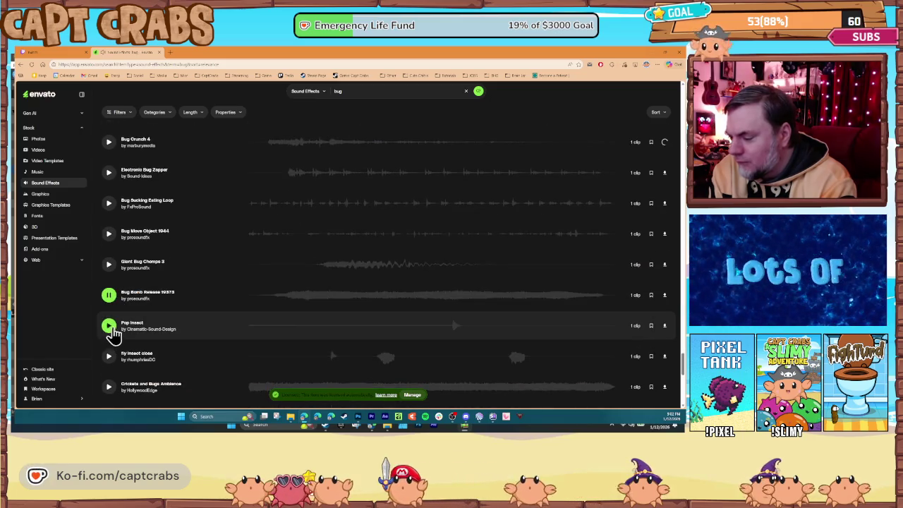
left_click(109, 358)
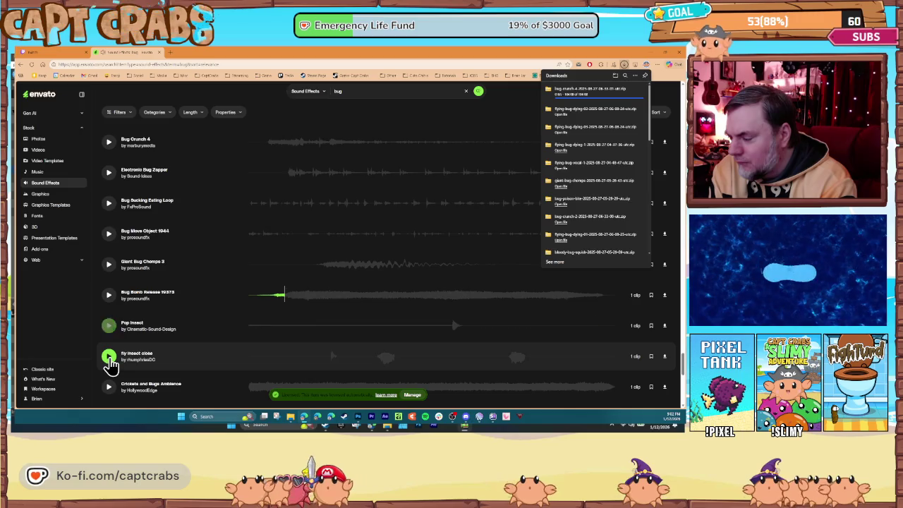
left_click(107, 329)
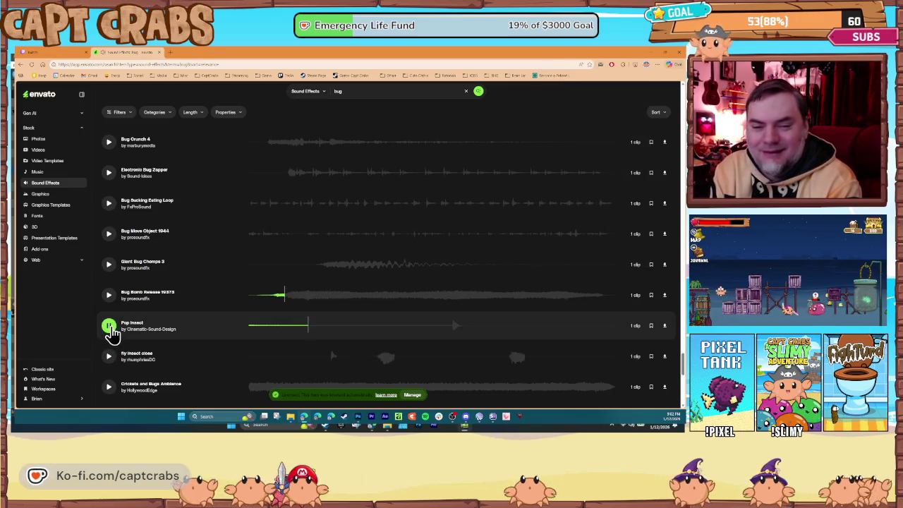
left_click(110, 358)
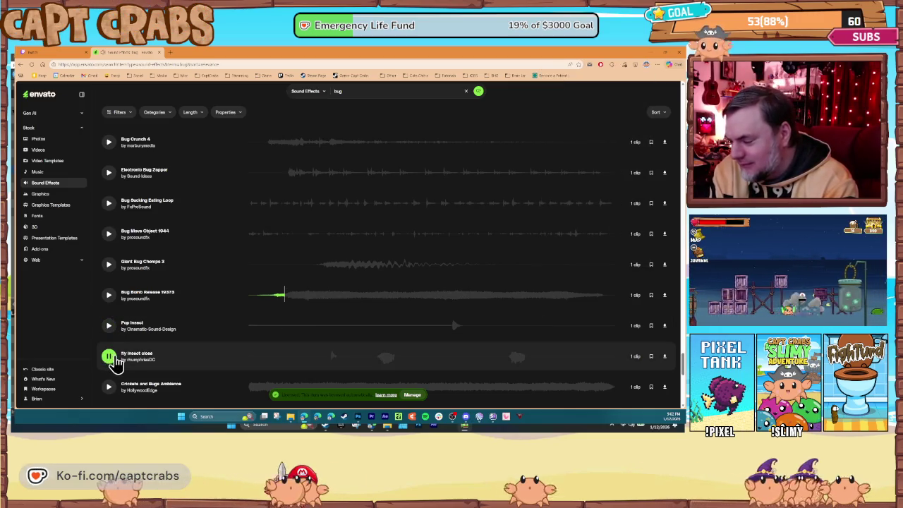
scroll(116, 363, "down", 3)
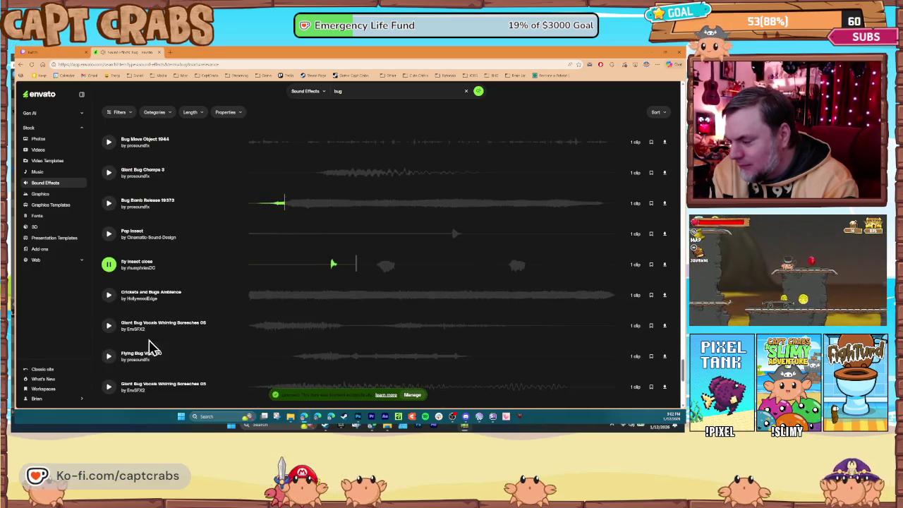
left_click(109, 296)
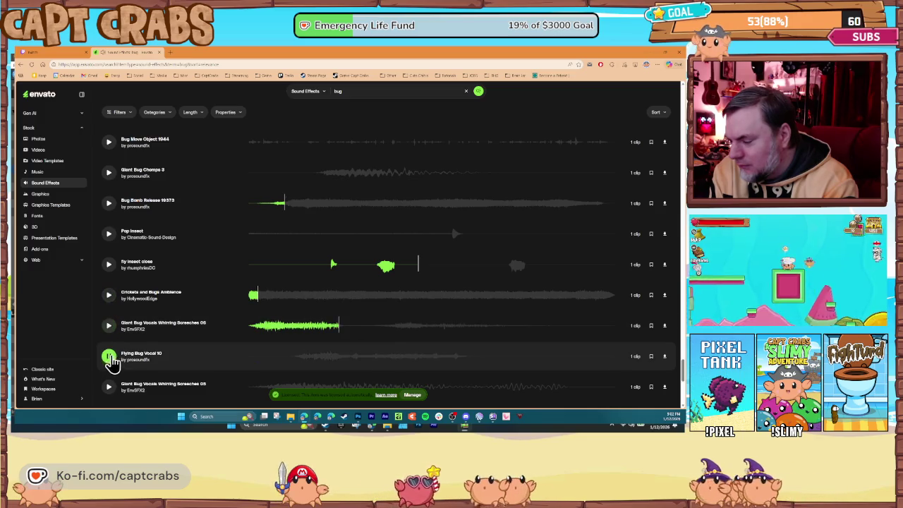
scroll(110, 359, "down", 3)
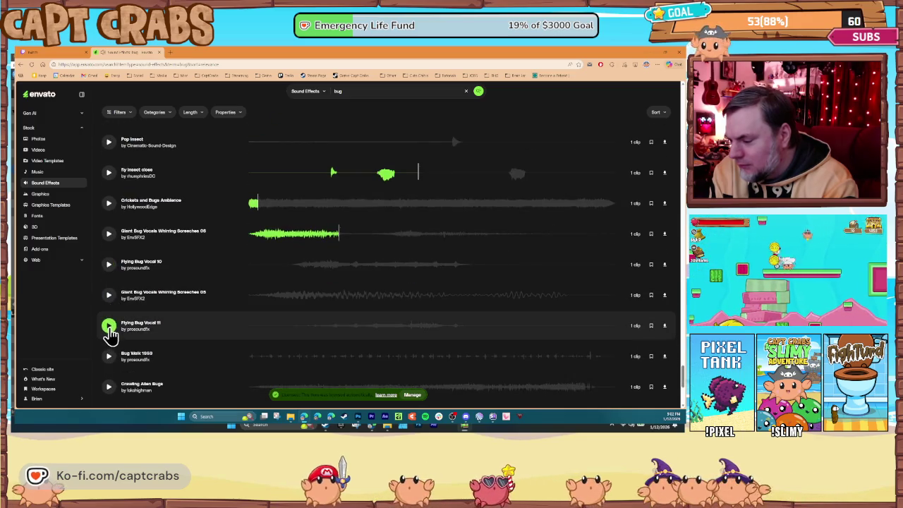
left_click(108, 326)
scroll(117, 336, "down", 3)
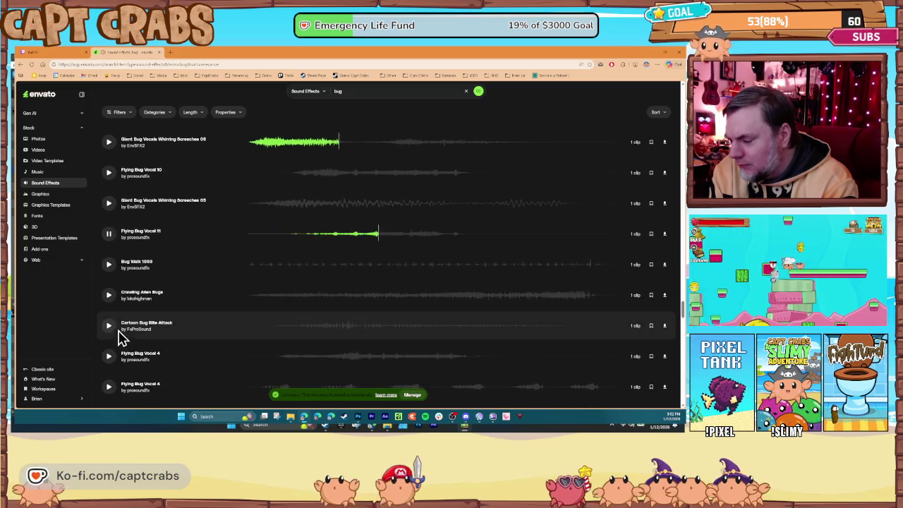
- Preview Cartoon Bug Bite Attack, Flying Bug Vocal 16 and Flying Bug Vocal 17
left_click(109, 328)
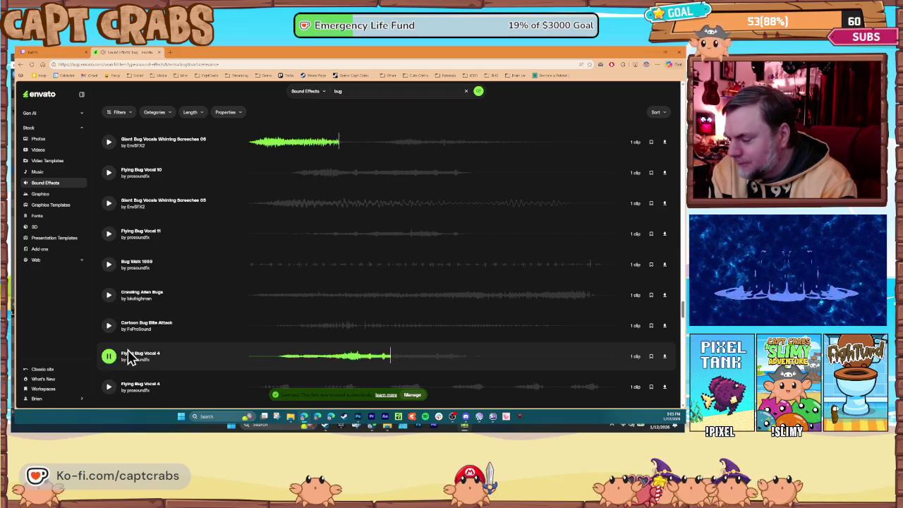
scroll(123, 352, "down", 3)
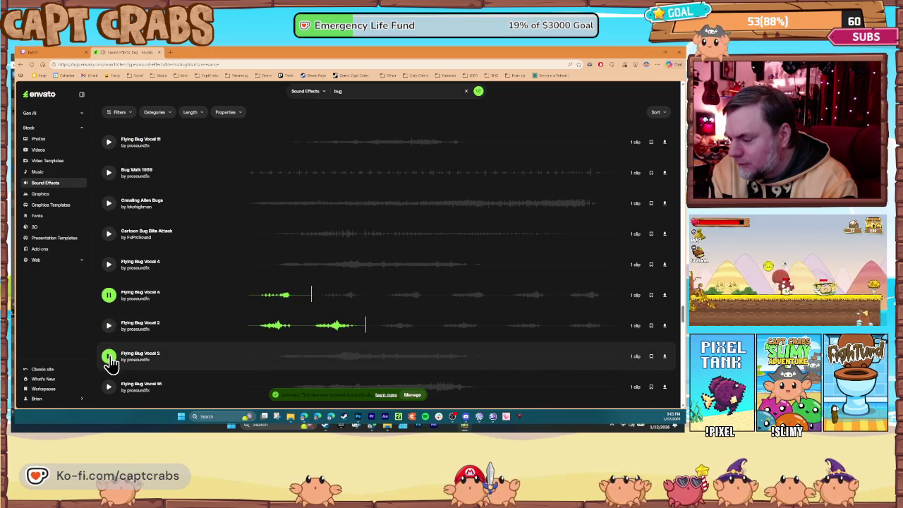
scroll(119, 358, "down", 3)
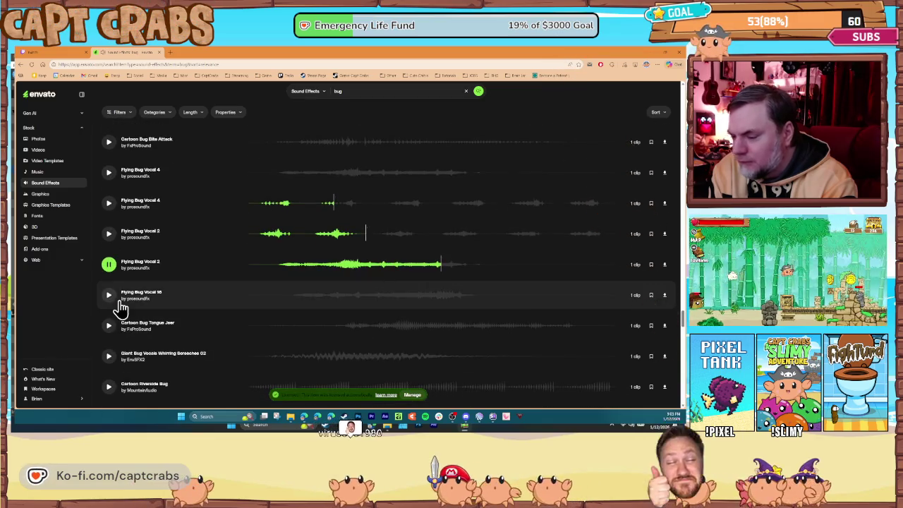
left_click(109, 296)
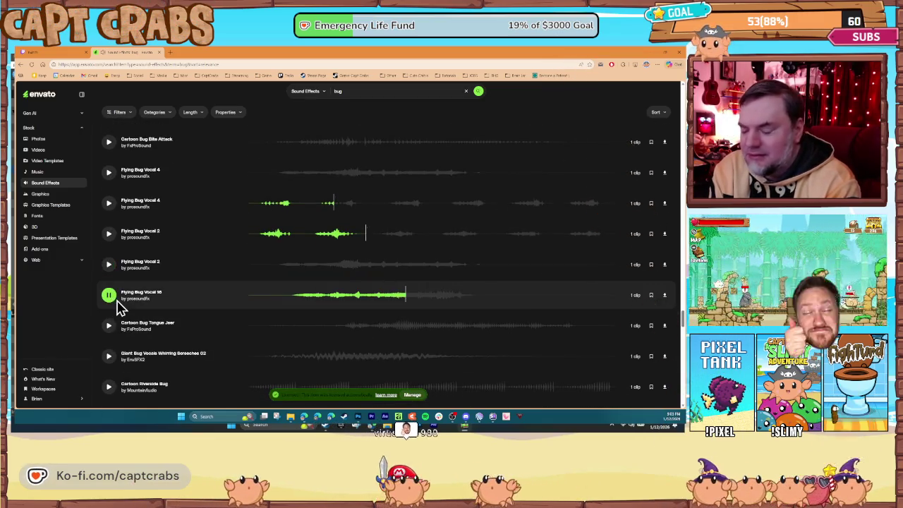
scroll(120, 359, "down", 3)
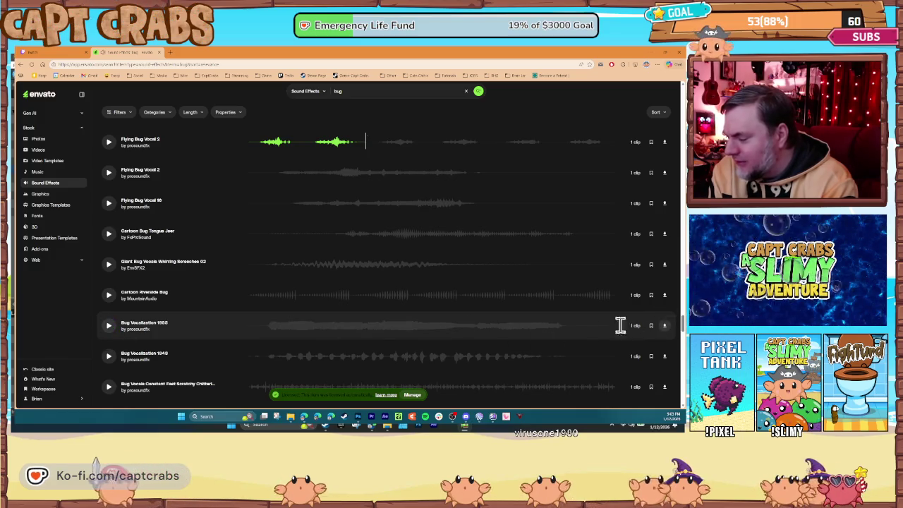
scroll(111, 357, "down", 3)
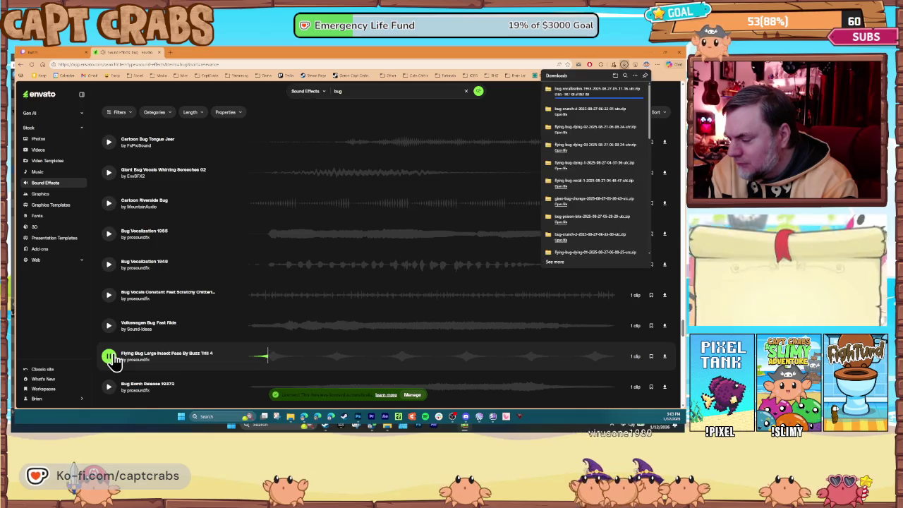
scroll(111, 356, "down", 4)
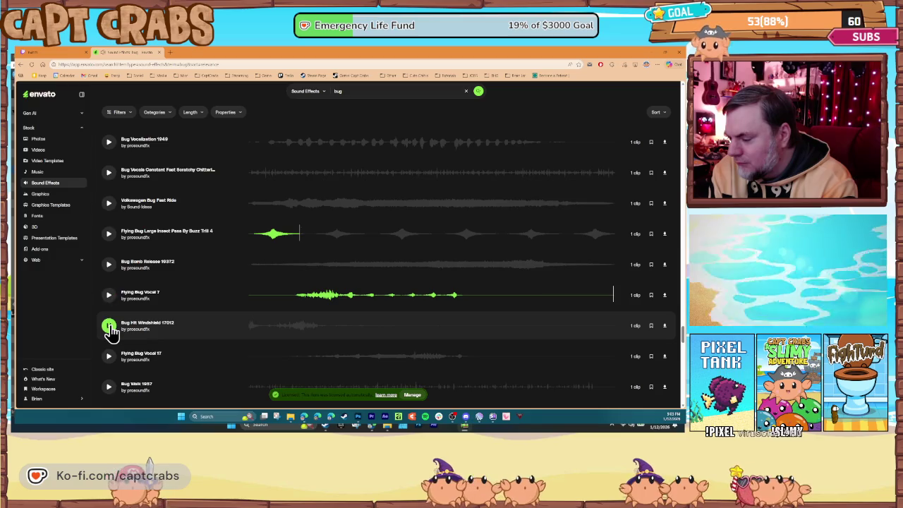
left_click(110, 356)
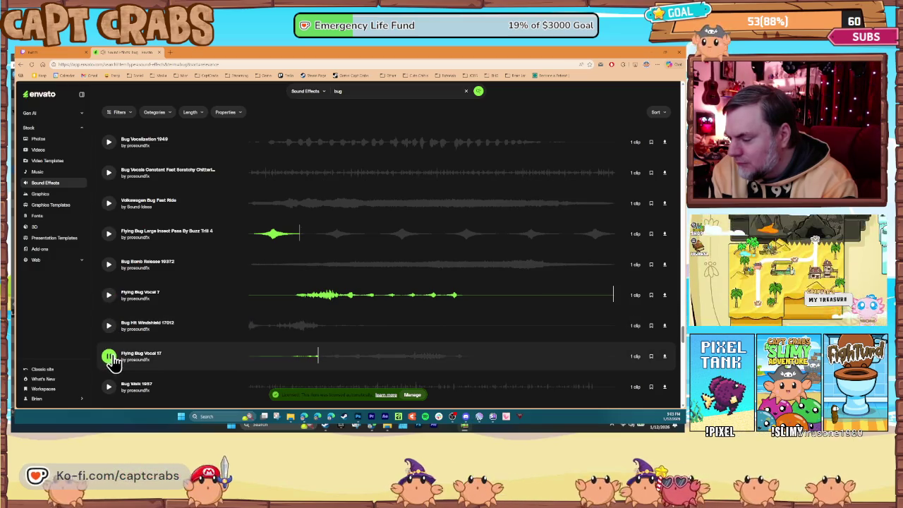
scroll(120, 356, "down", 3)
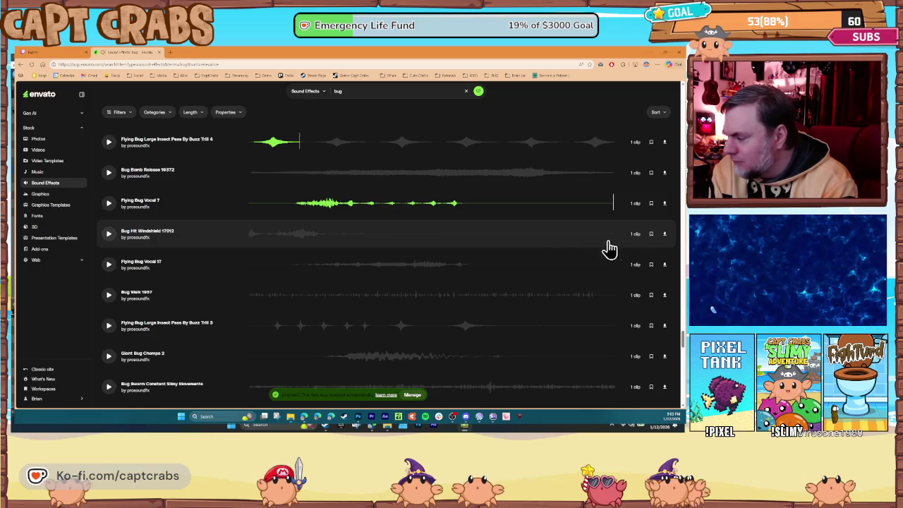
- Download Bug Hit Windshield 17012, then preview and download Giant Bug Chomps 2
left_click(666, 235)
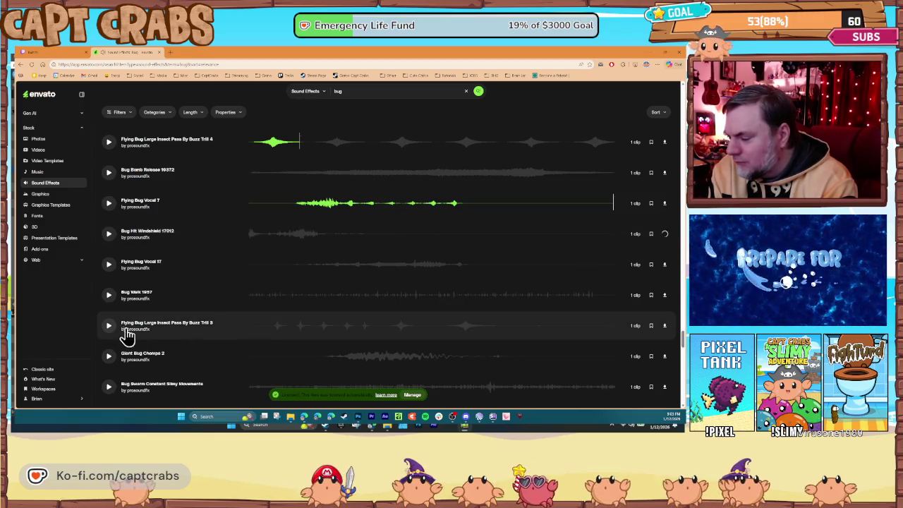
left_click(116, 358)
scroll(123, 355, "down", 3)
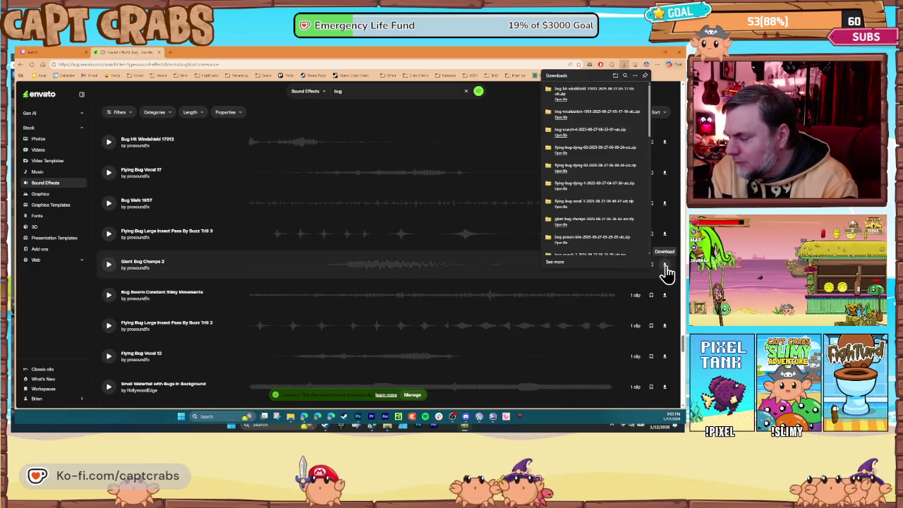
left_click(665, 266)
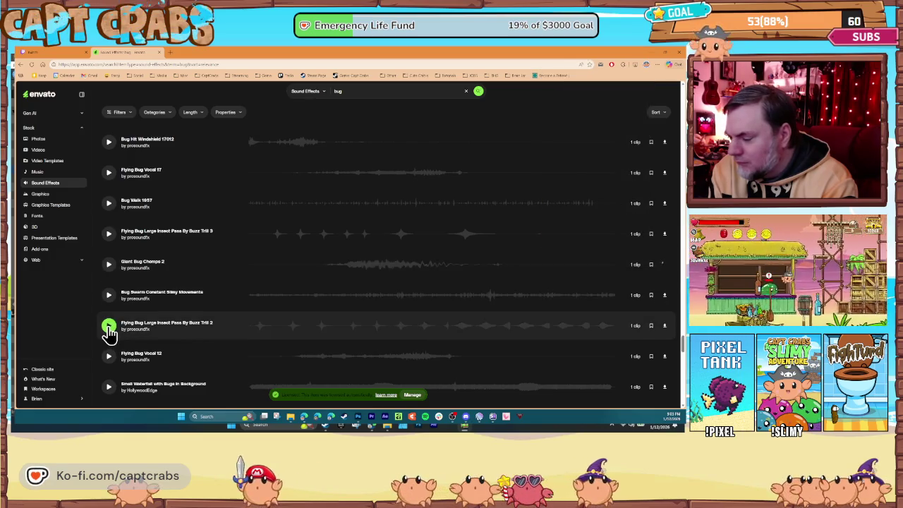
- Preview Flying Bug Large Insect Pass By Buzz Trill 2, Flying Bug Vocal 5 and Flying Bug Vocal 9
left_click(108, 326)
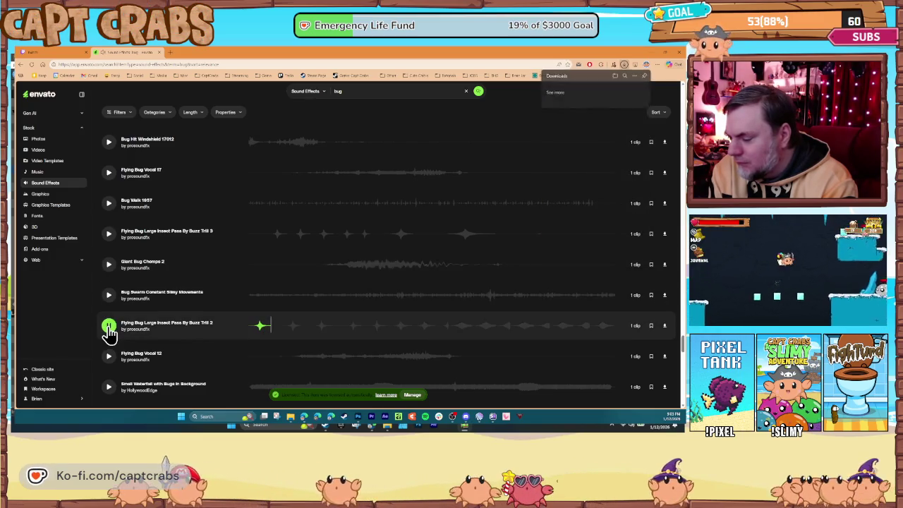
scroll(141, 353, "down", 3)
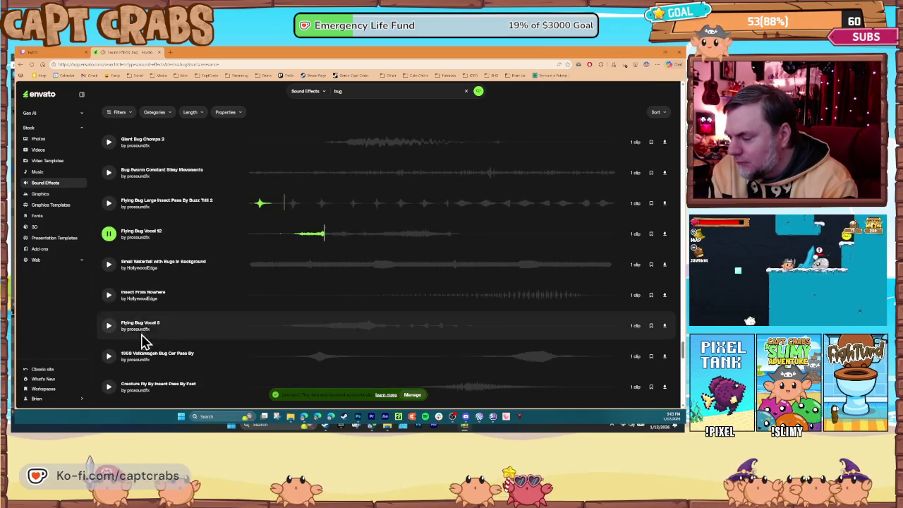
left_click(107, 325)
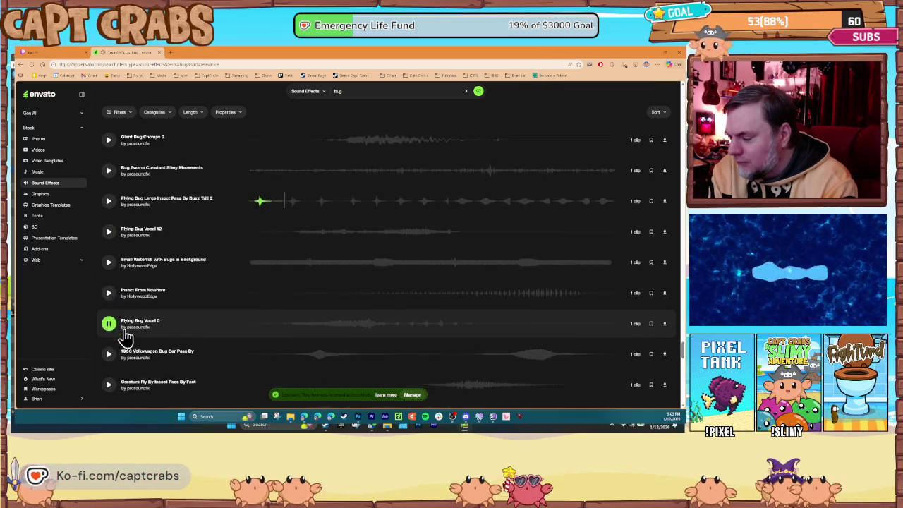
scroll(122, 323, "down", 2)
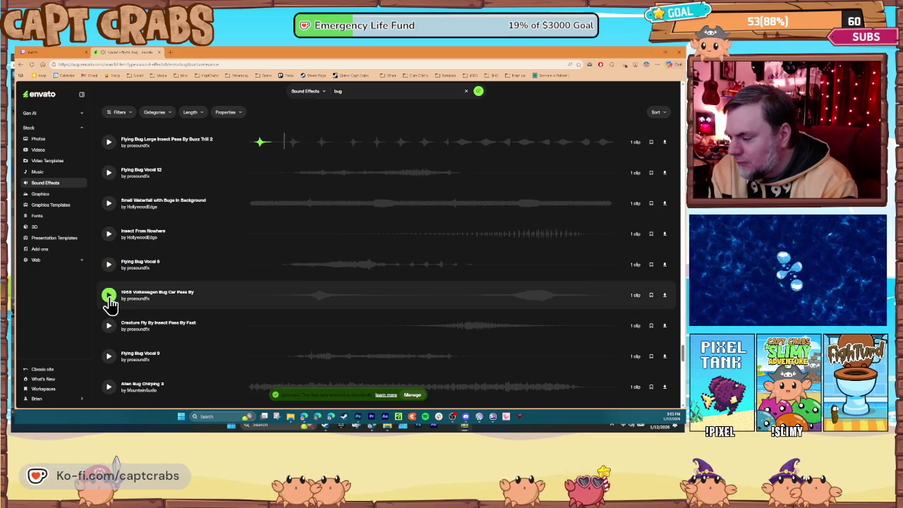
left_click(109, 357)
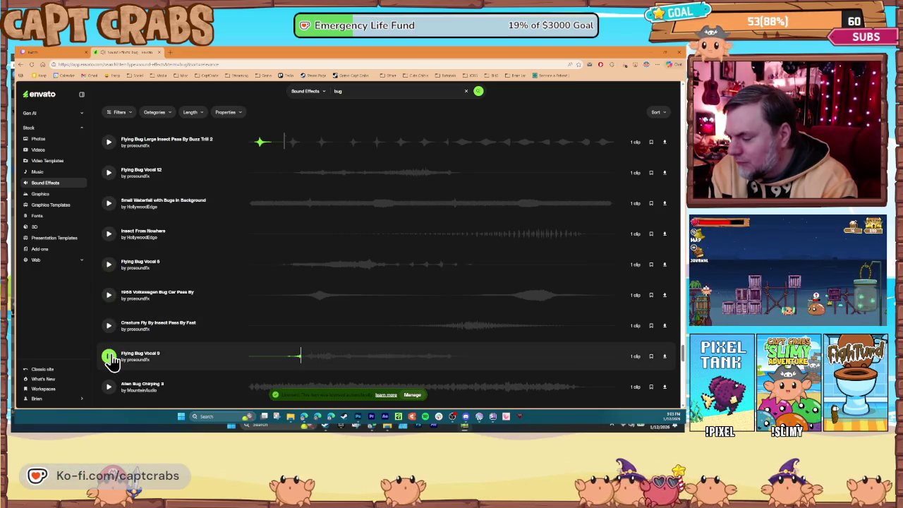
scroll(111, 317, "down", 5)
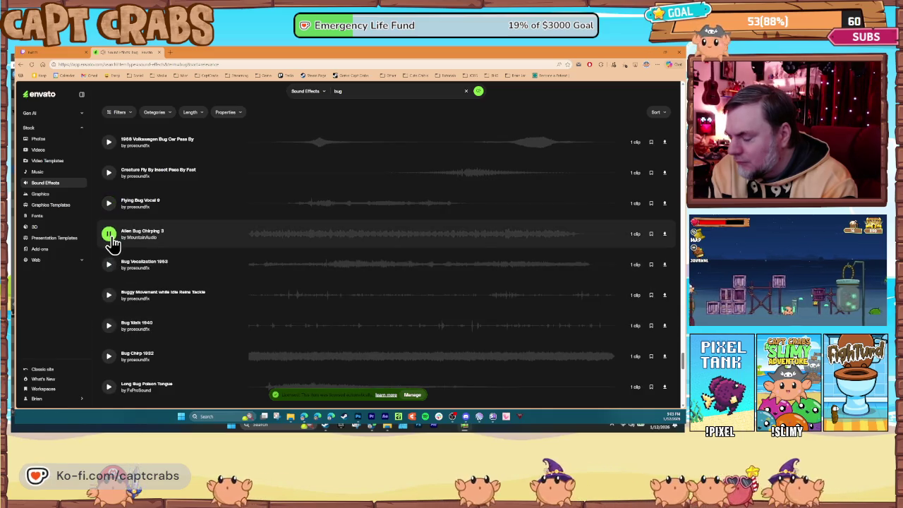
scroll(120, 331, "down", 4)
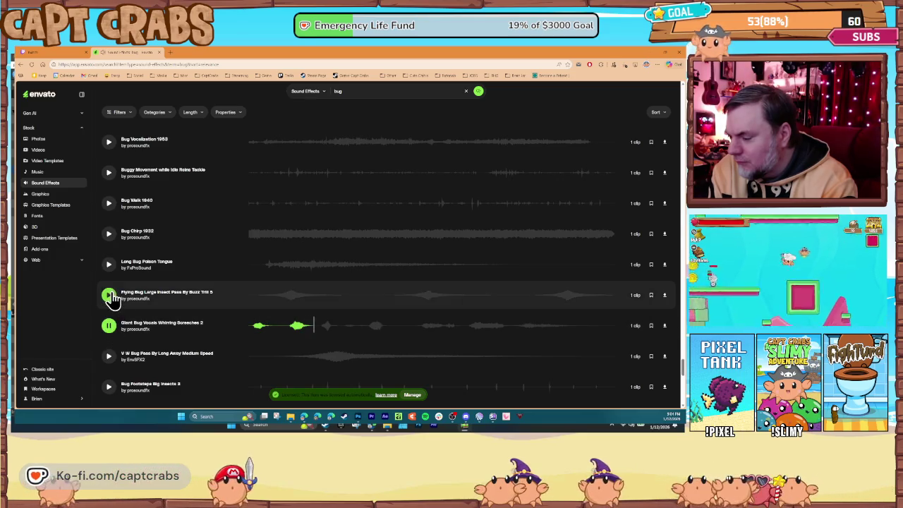
- Preview V W Bug Pass and Bug Dig, download Flying Insect, then preview Cartoon Bug Offended Voices
left_click(109, 356)
scroll(124, 350, "down", 3)
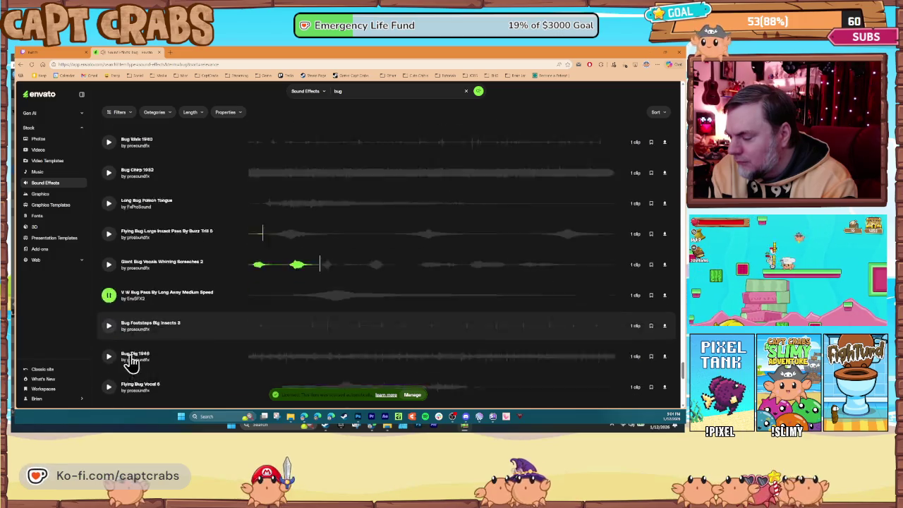
left_click(110, 328)
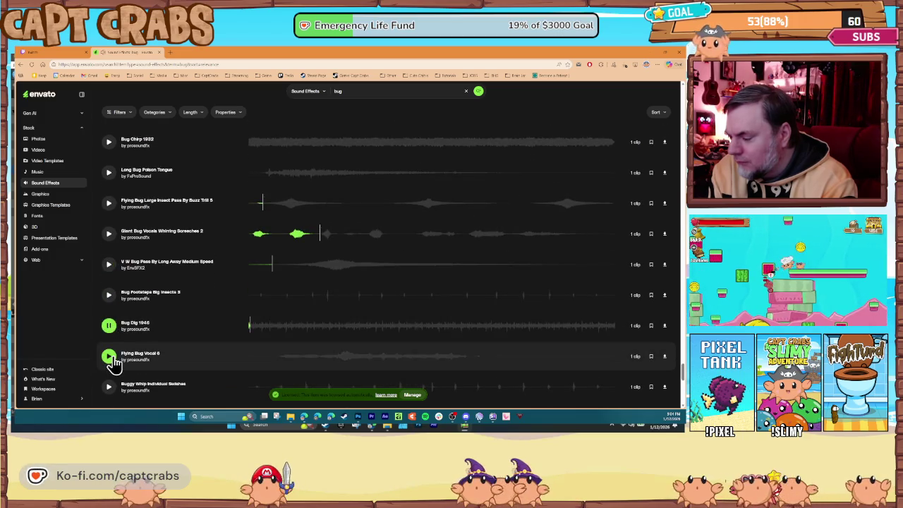
scroll(116, 357, "down", 4)
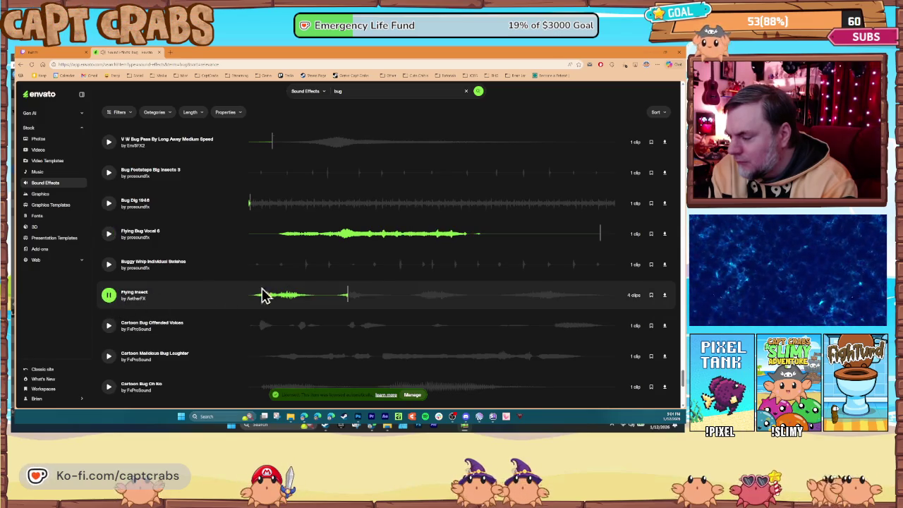
left_click(665, 296)
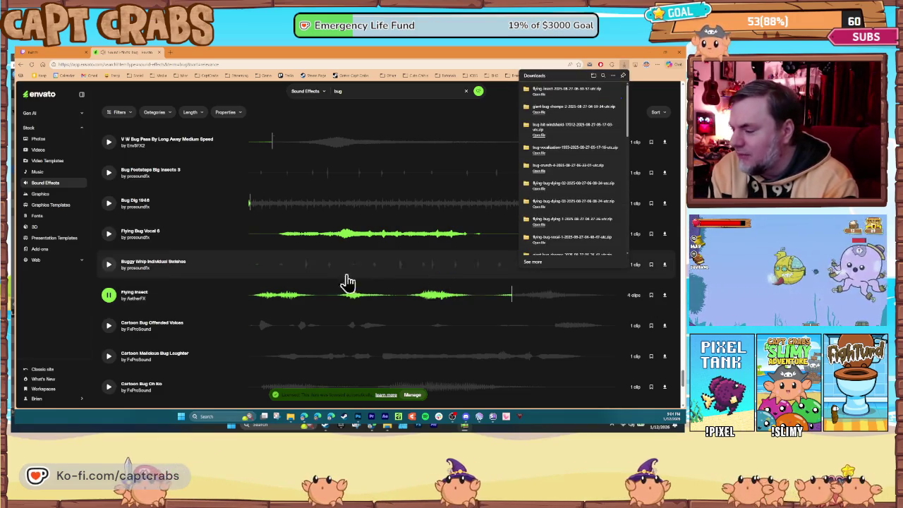
left_click(109, 326)
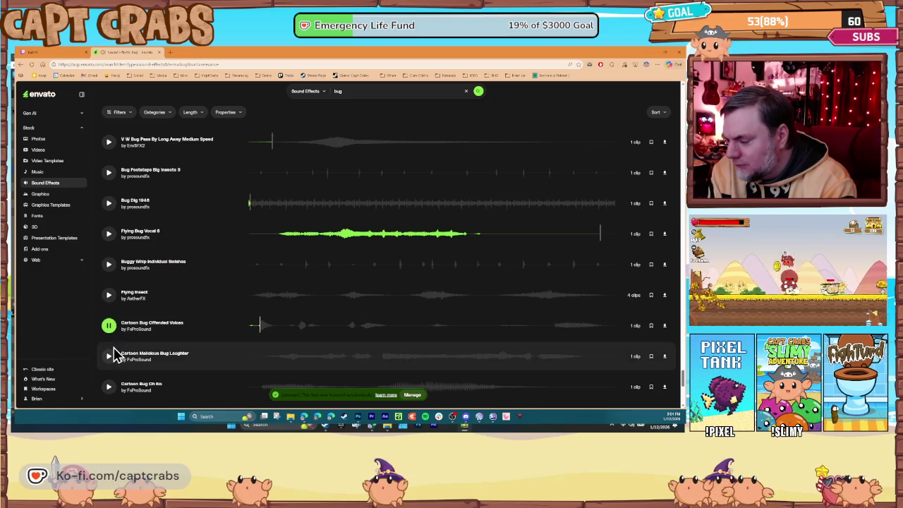
- Preview Swarm of Bugs chittering, Bug Walk, Flying Bug Vocal 24 and Bug Eat 1937
scroll(138, 363, "down", 3)
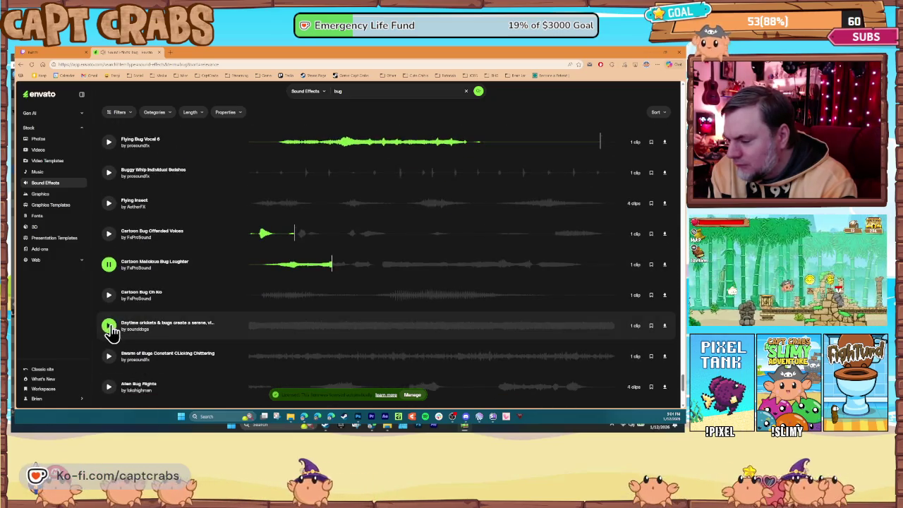
left_click(109, 356)
scroll(112, 346, "down", 3)
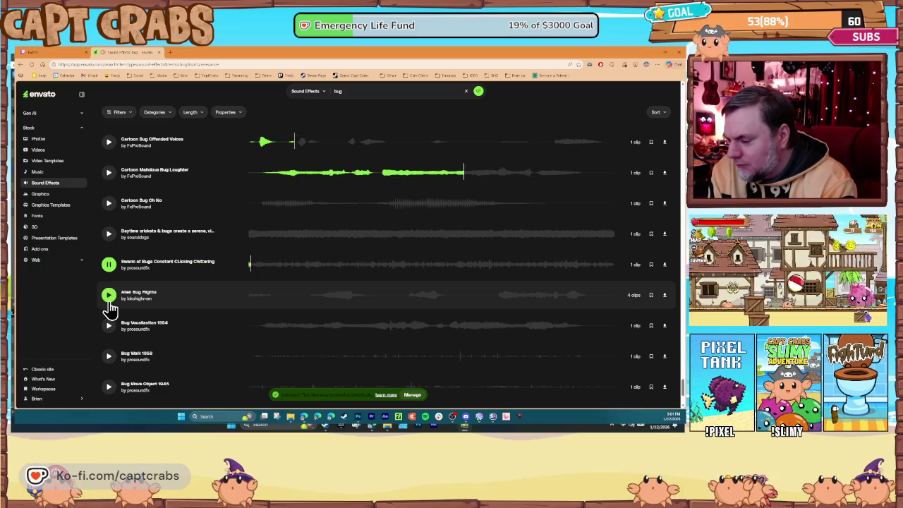
left_click(108, 357)
scroll(111, 356, "down", 3)
left_click(107, 328)
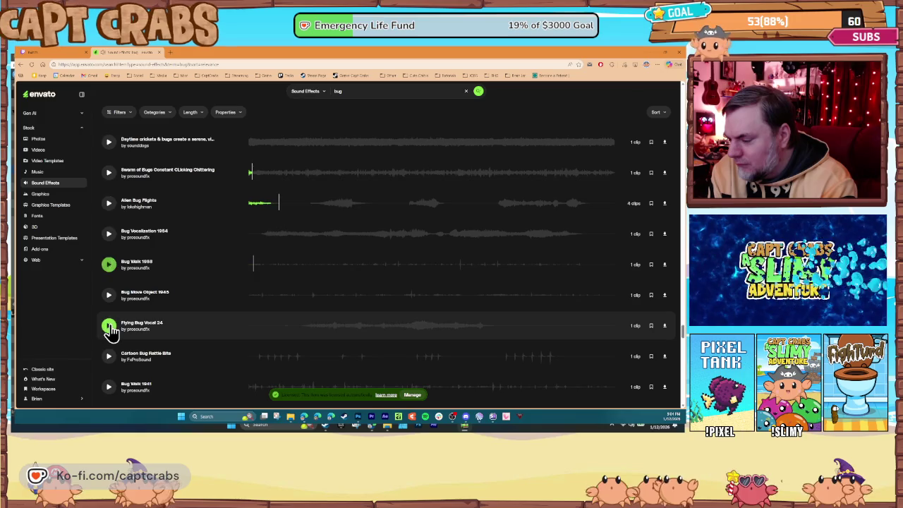
scroll(112, 339, "down", 2)
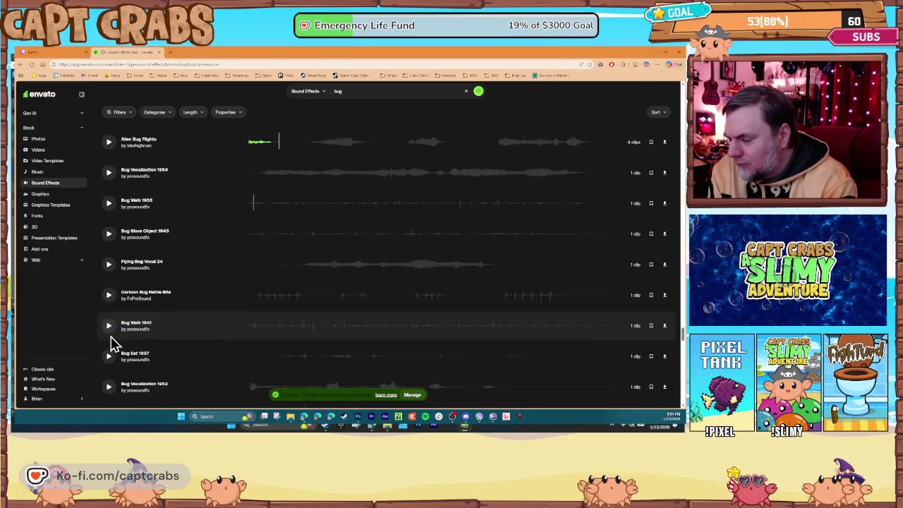
left_click(110, 357)
scroll(110, 357, "down", 3)
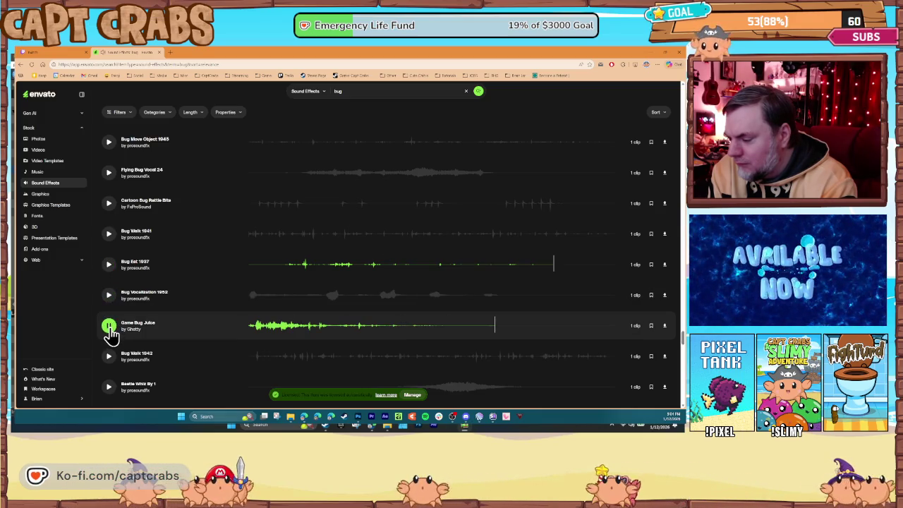
- Preview Game Bug Juice, Cartoon Bug Fast Eating 01, Beetle Whiz By 1, Cartoon Bug Short Laugh, Flying Bug Vocal 8 and 14
left_click(110, 330)
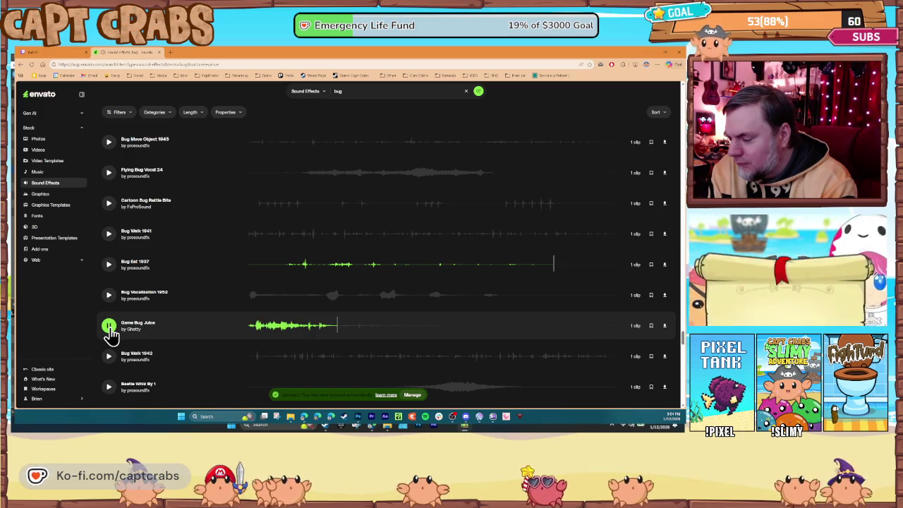
scroll(110, 329, "down", 3)
left_click(108, 324)
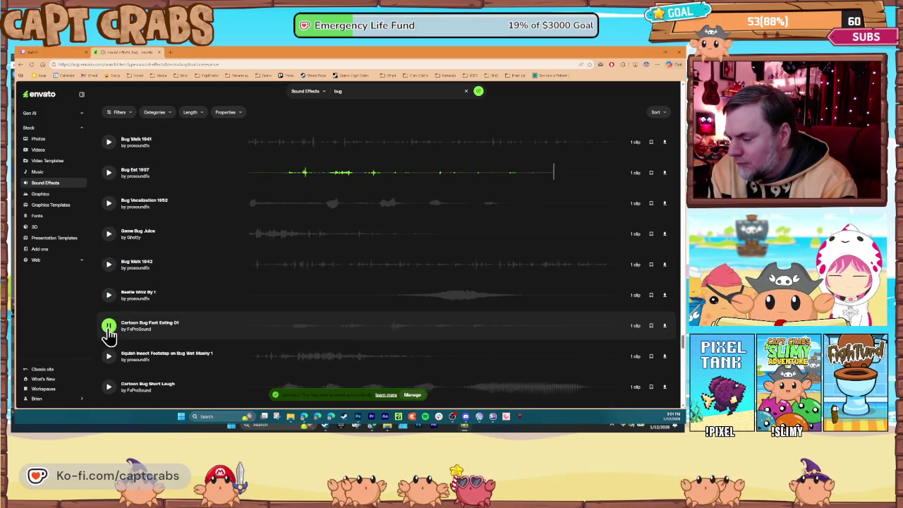
left_click(108, 296)
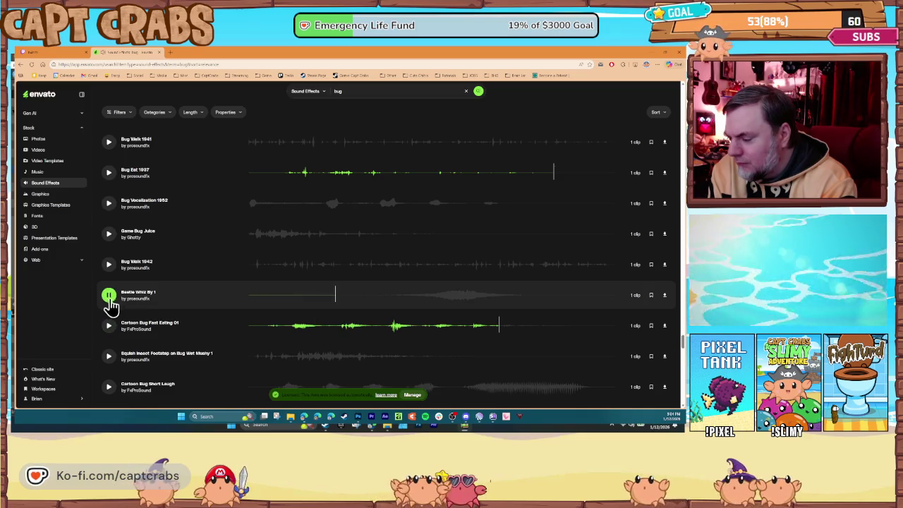
scroll(112, 366, "down", 3)
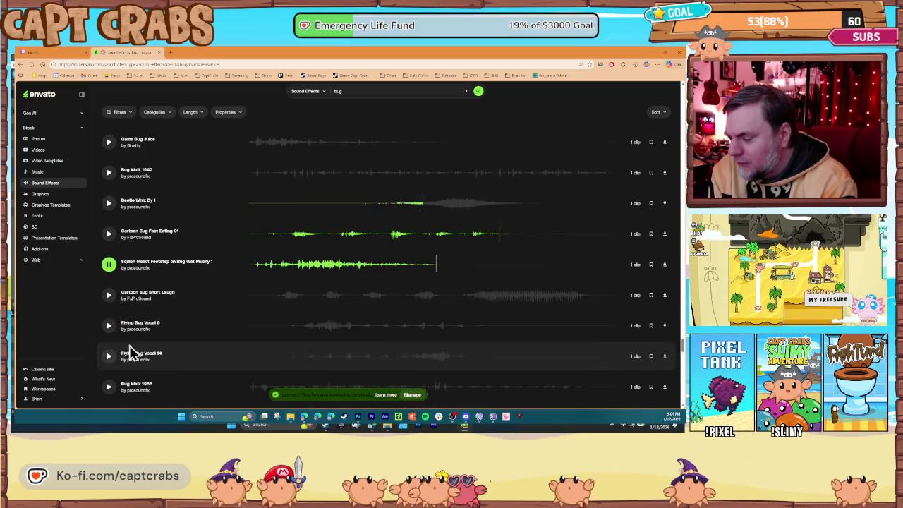
left_click(109, 296)
left_click(110, 325)
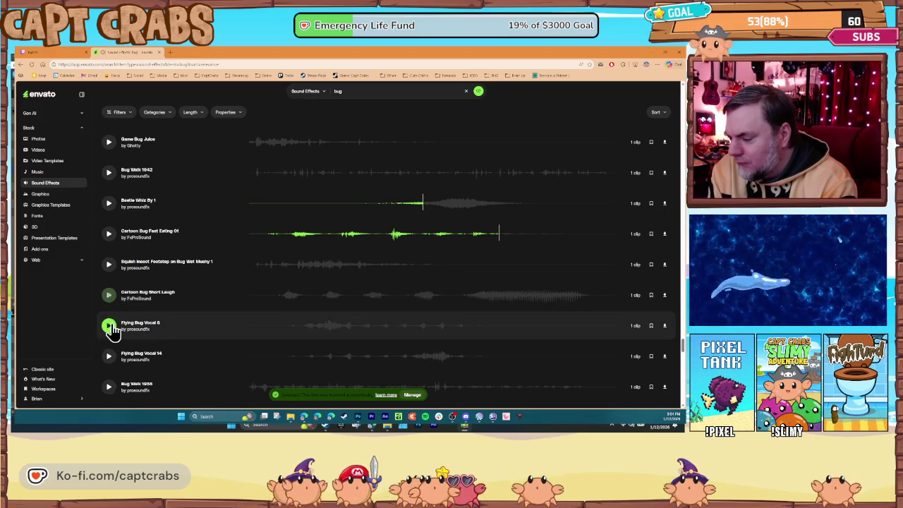
left_click(109, 357)
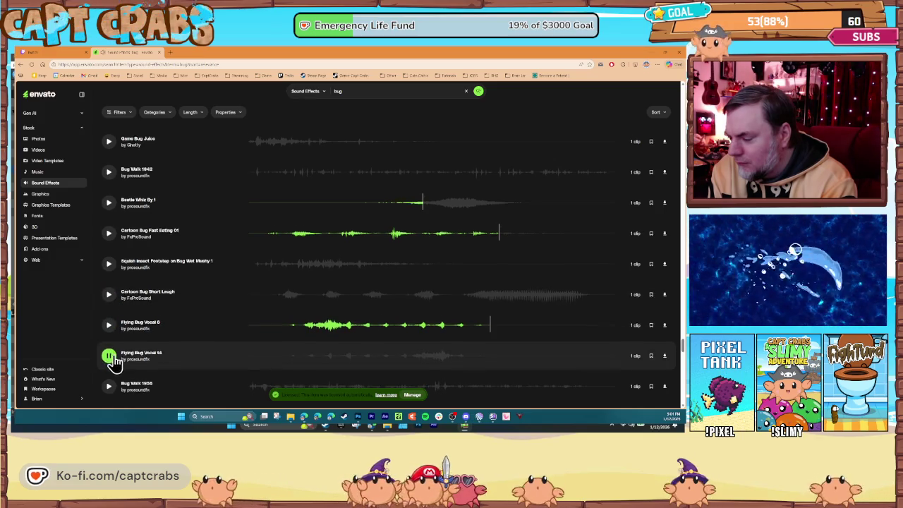
- Preview Flying Bug Vocal 15, Insects Moving, Flying Bug Vocal 23, Flying Bug Vocal 13 and Cartoon Bug Angry 01
scroll(114, 349, "down", 3)
left_click(108, 326)
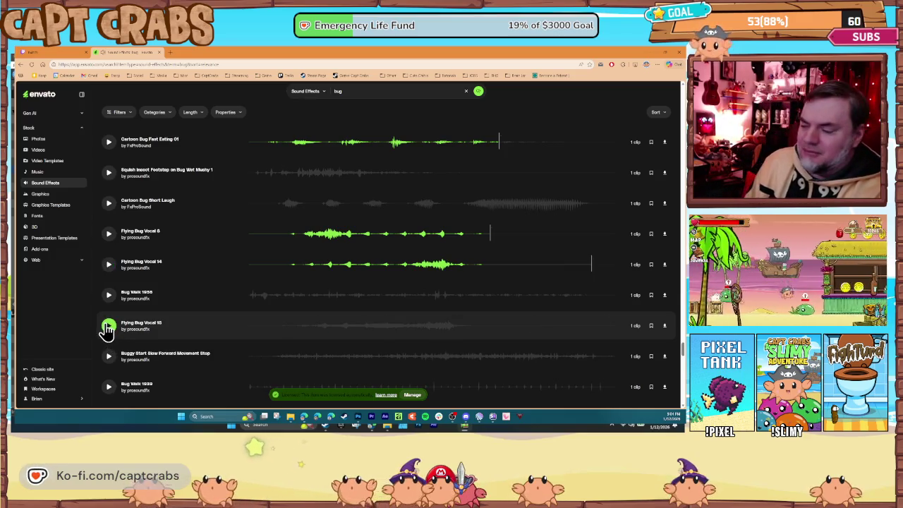
scroll(112, 321, "down", 1)
scroll(116, 316, "down", 4)
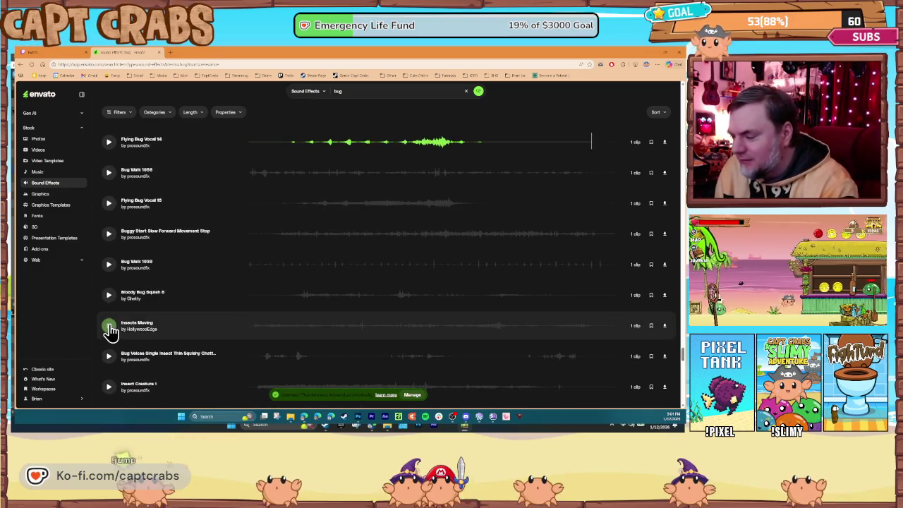
left_click(108, 328)
scroll(113, 344, "down", 3)
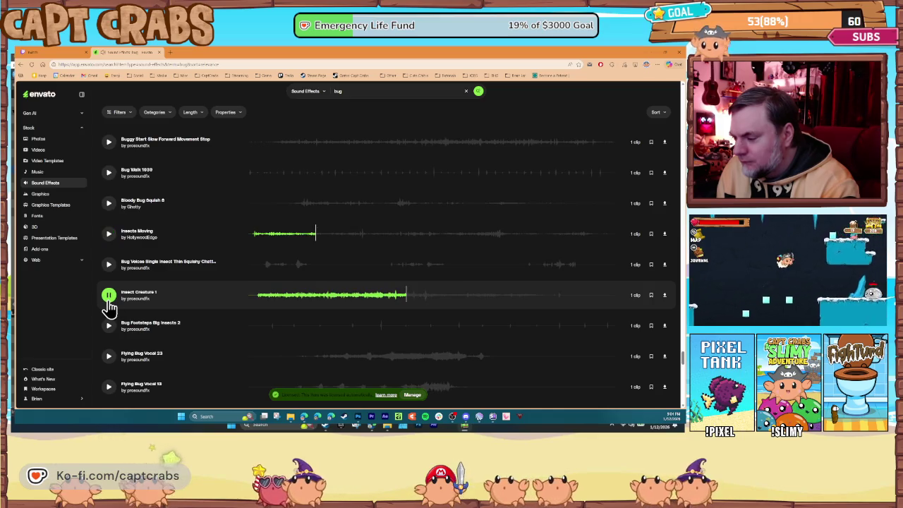
left_click(108, 355)
scroll(112, 334, "down", 3)
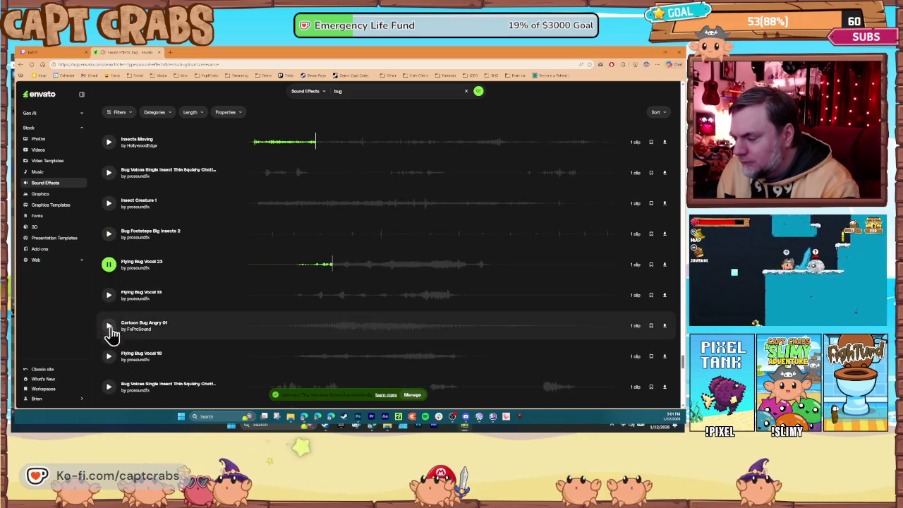
left_click(108, 295)
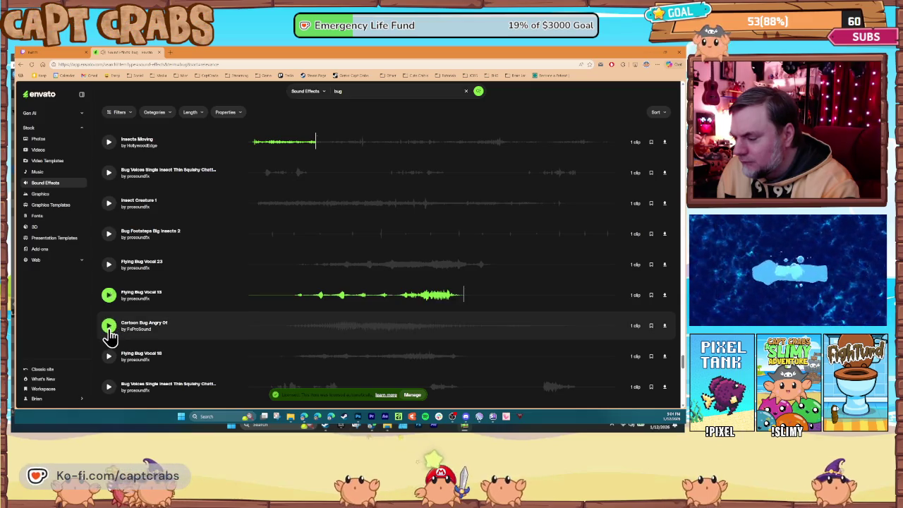
left_click(108, 326)
scroll(111, 357, "down", 3)
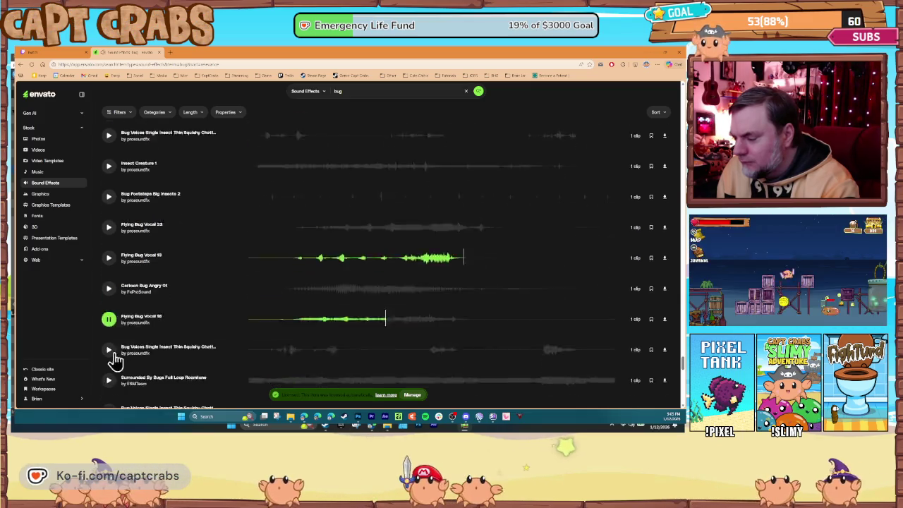
- Compare two Bug Voices single-insect clips and Surrounded By Bugs, then download a Bug Voices clip
left_click(108, 296)
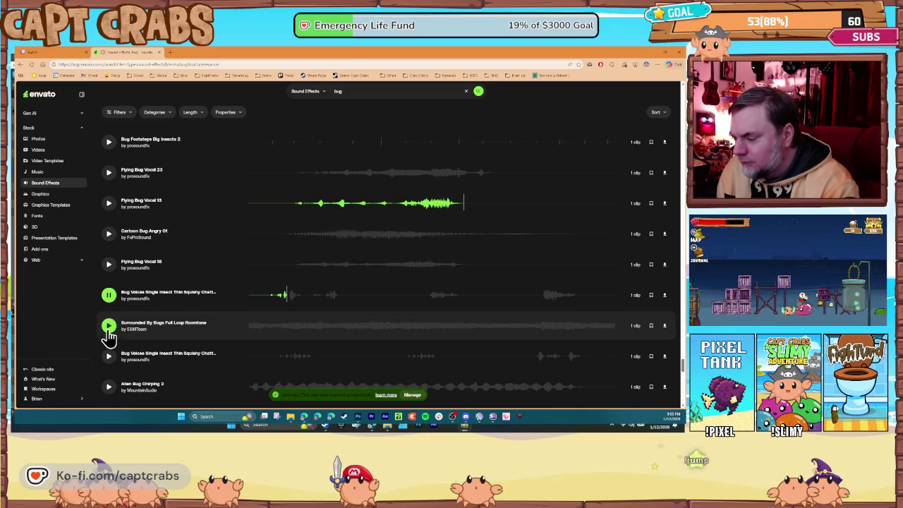
left_click(108, 326)
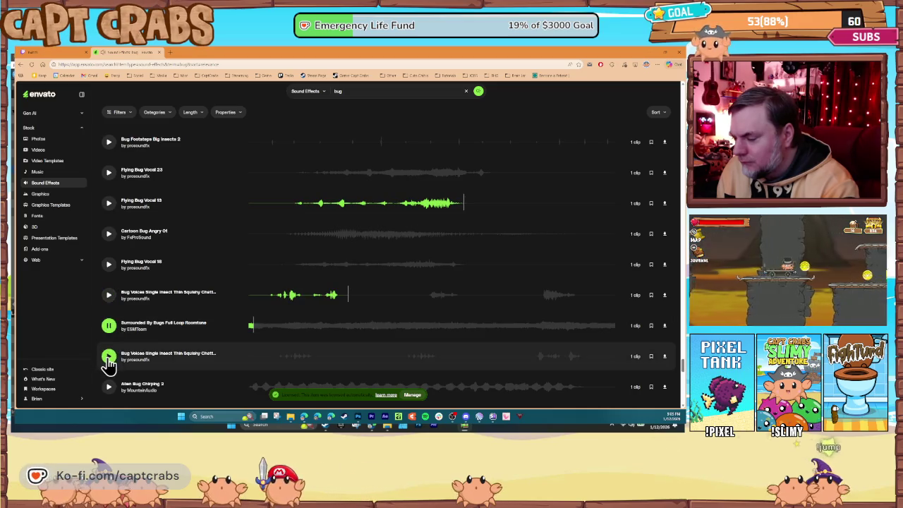
left_click(110, 356)
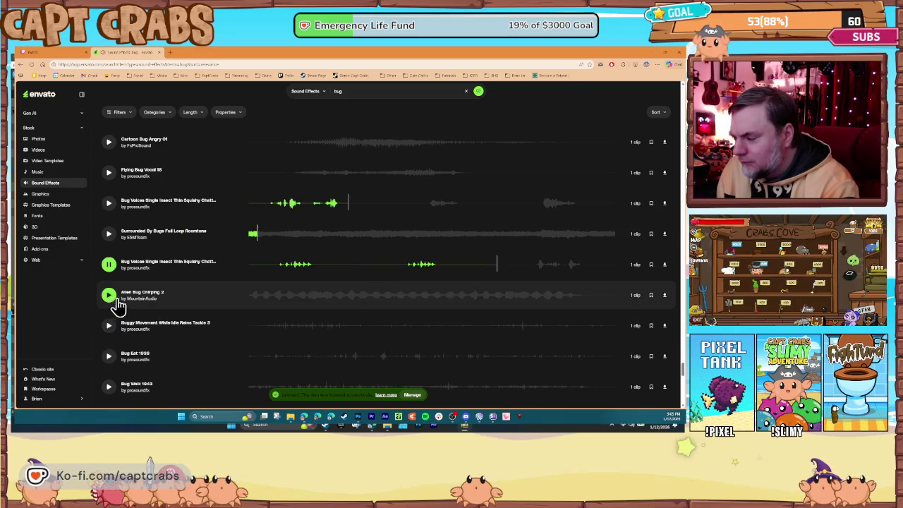
left_click(663, 266)
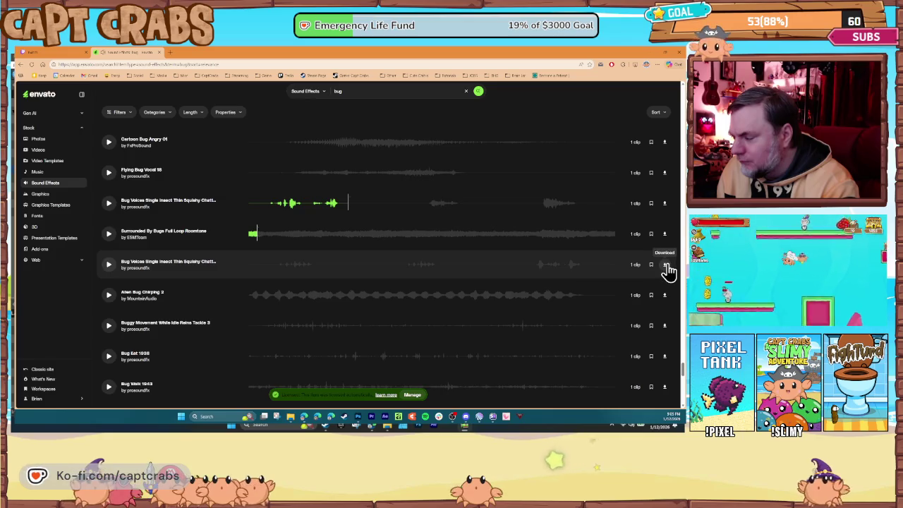
- Preview another Bug Voices single-insect clip further down and download it too
scroll(165, 314, "down", 2)
scroll(162, 313, "down", 5)
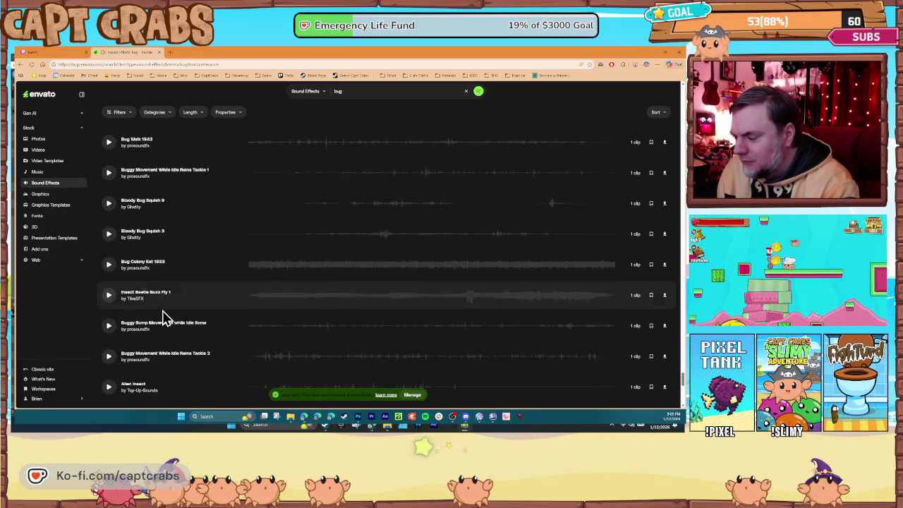
scroll(156, 303, "down", 10)
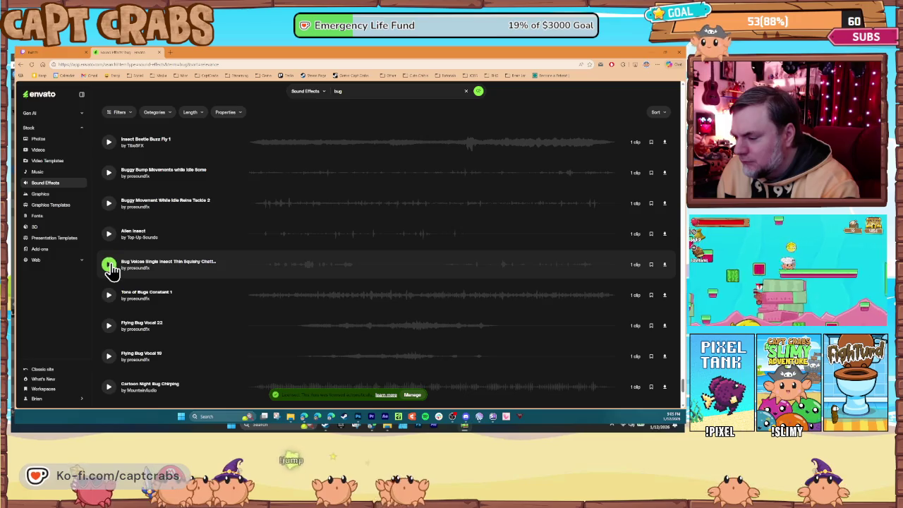
left_click(110, 267)
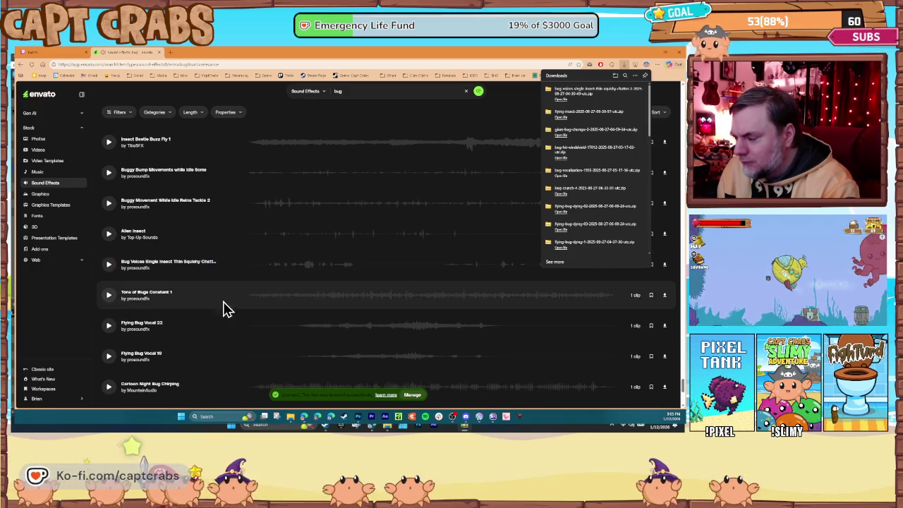
left_click(664, 266)
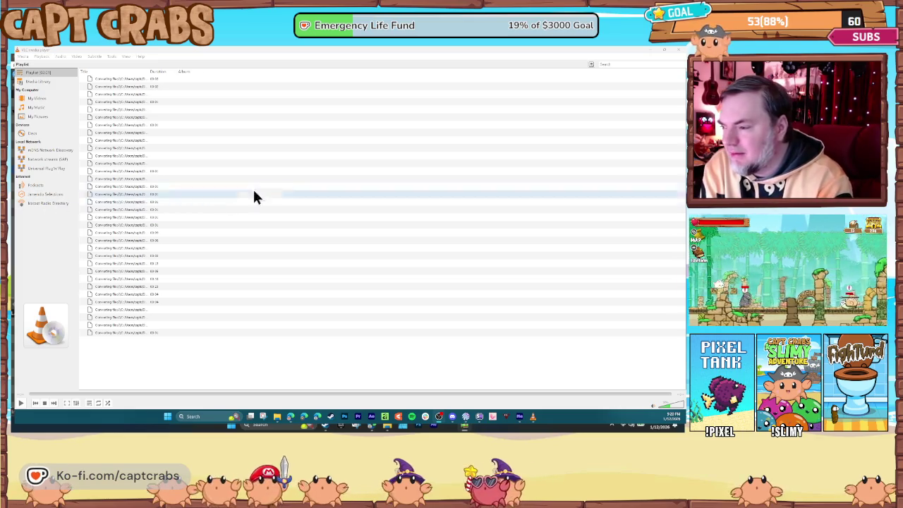
- Widen VLC's playlist Title column so the full file paths are readable
mouse_move(149, 70)
left_mouse_down()
mouse_move(314, 71)
mouse_move(296, 90)
left_mouse_up()
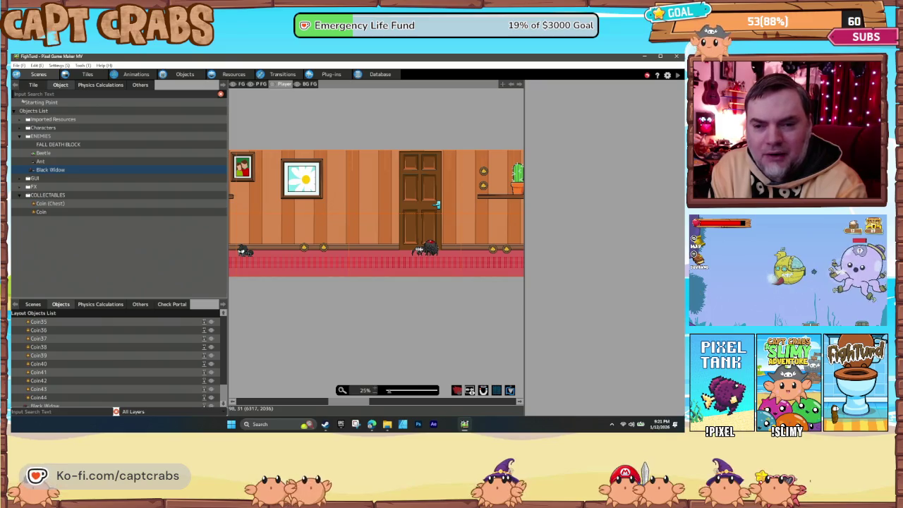
- Create a new folder in the Sound Effects resources and rename it to BUGs
left_click(240, 75)
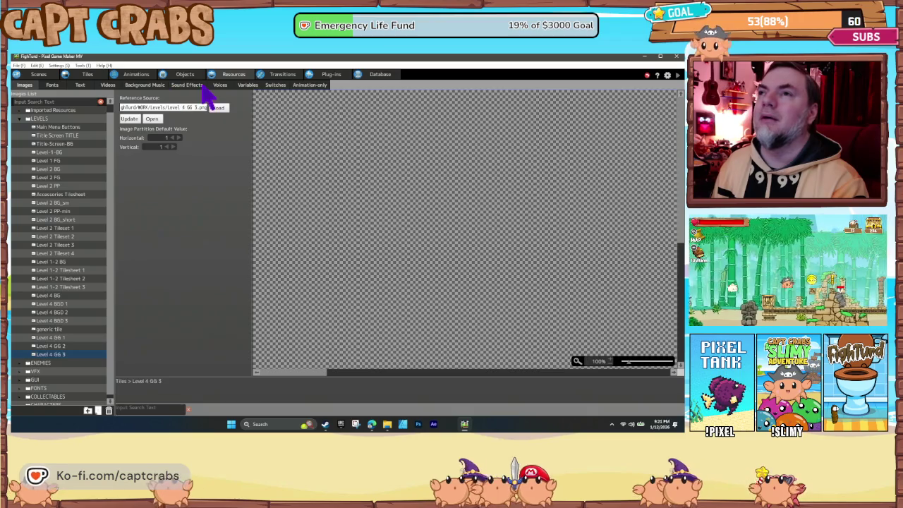
left_click(187, 84)
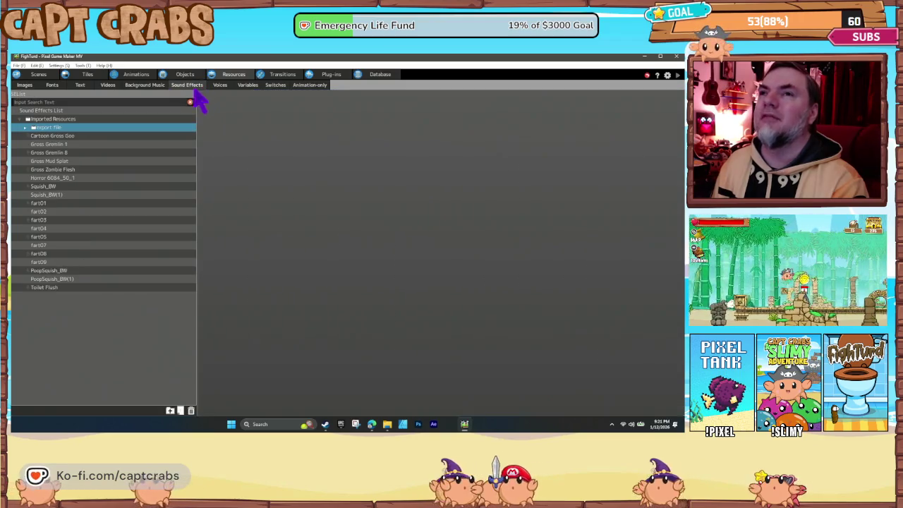
right_click(35, 314)
left_click(57, 318)
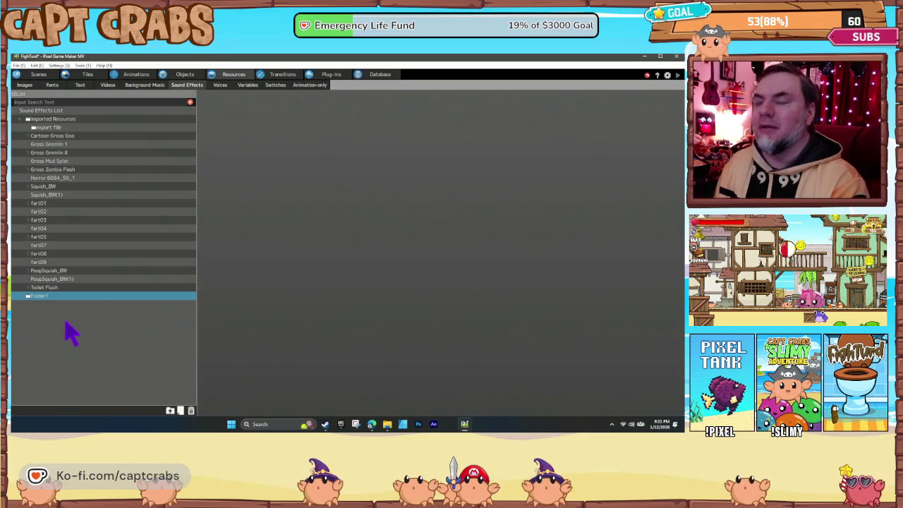
right_click(43, 296)
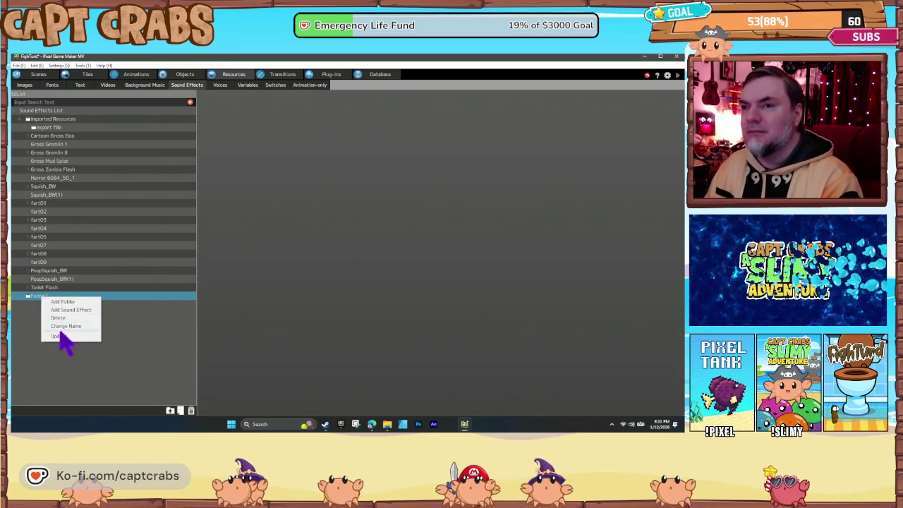
left_click(57, 335)
type("Bl")
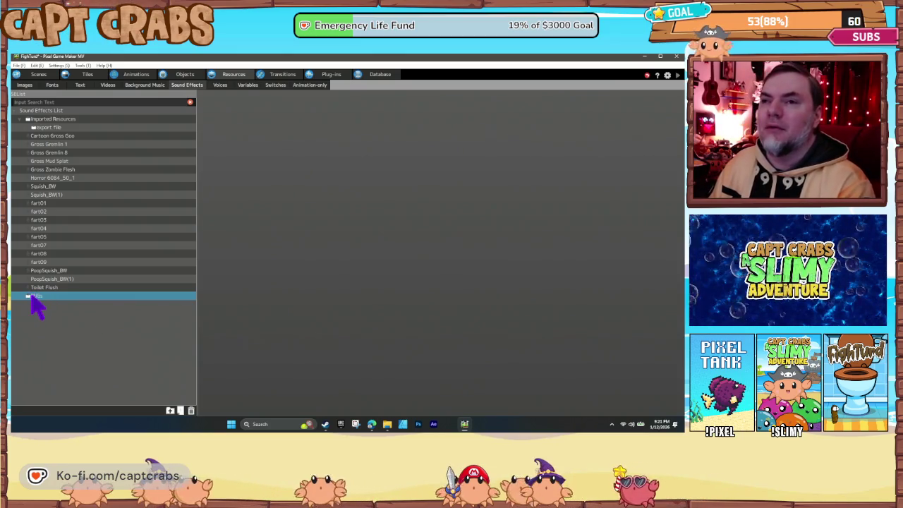
- Move the BUGs folder into the export file folder, just below Cartoon Gross Goo
left_click_drag(37, 305, 53, 268)
left_click_drag(51, 140, 44, 131)
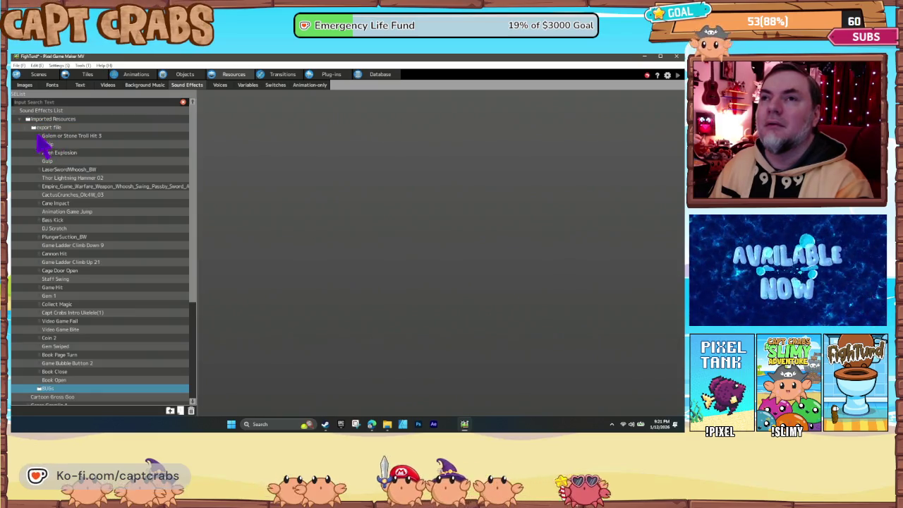
scroll(74, 305, "down", 1)
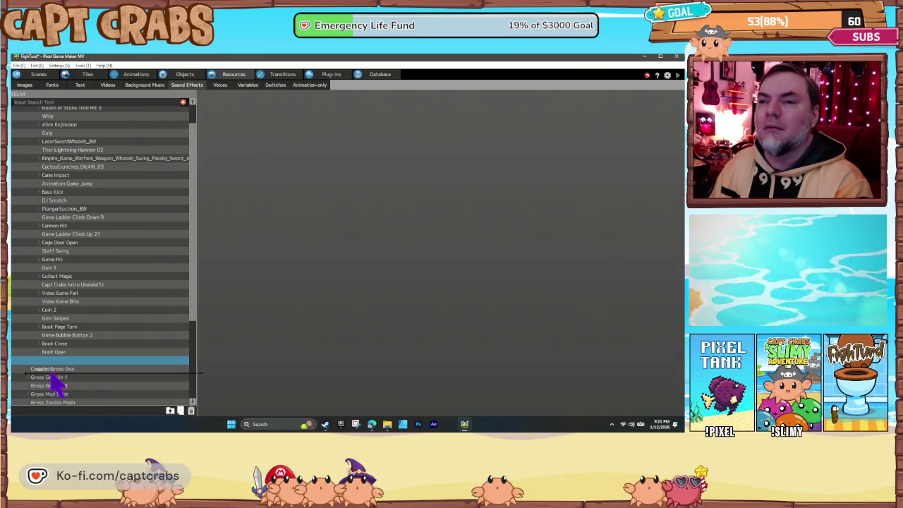
left_click_drag(56, 383, 55, 381)
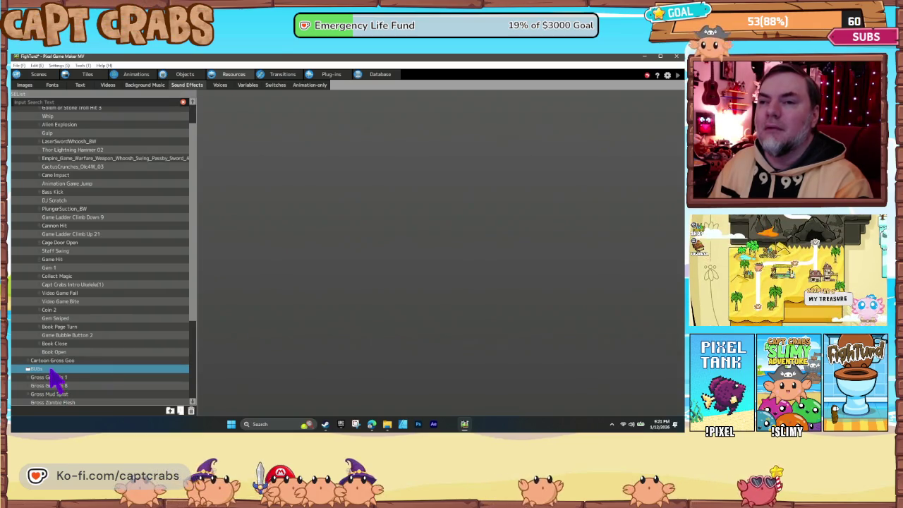
- Load every sound file from WORK > SFX > BUGs into the BUGs folder
right_click(52, 372)
left_click(86, 386)
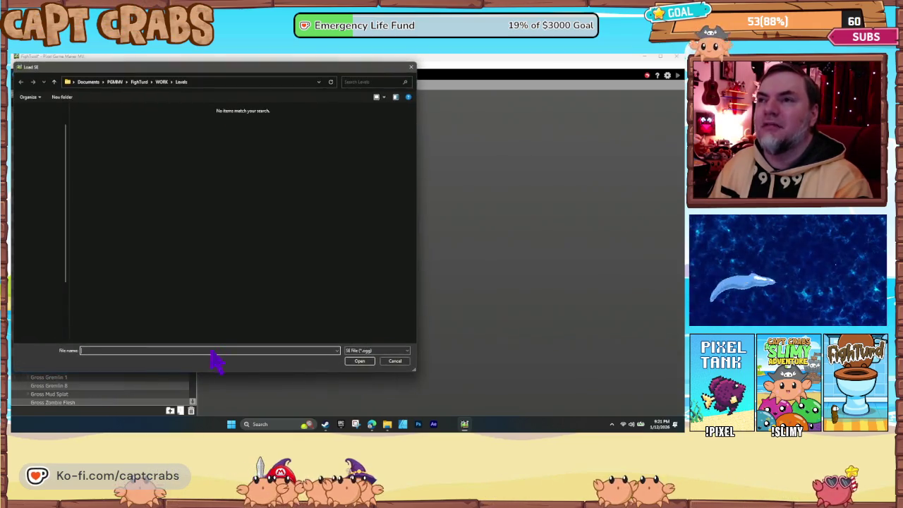
left_click(162, 82)
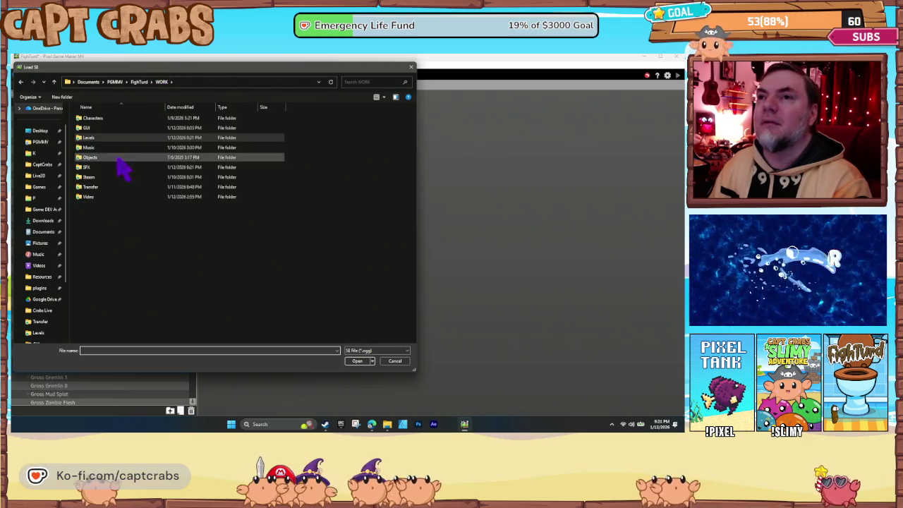
double_click(111, 168)
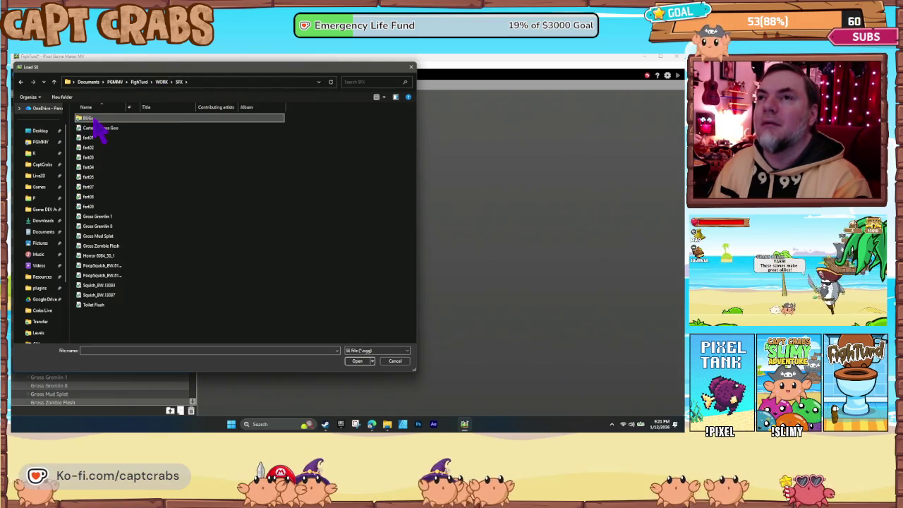
double_click(92, 119)
left_click(99, 137)
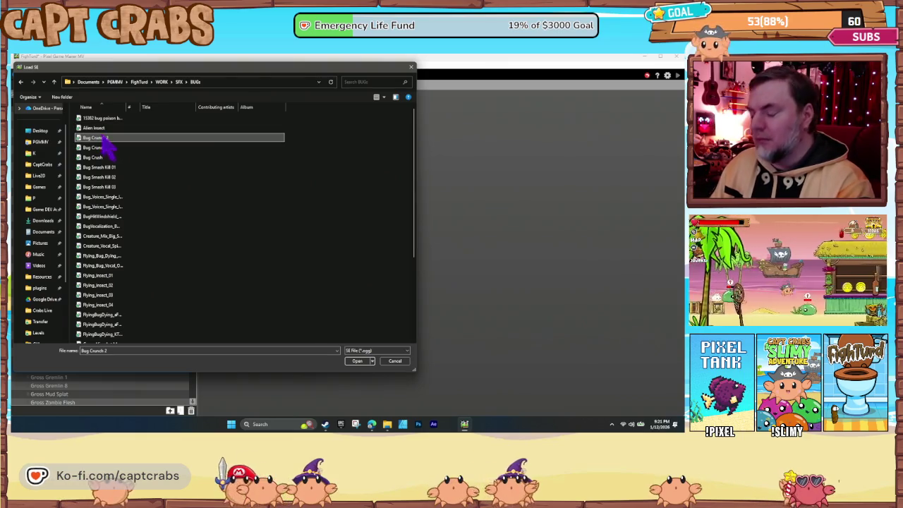
key("ctrl+a")
left_click(357, 360)
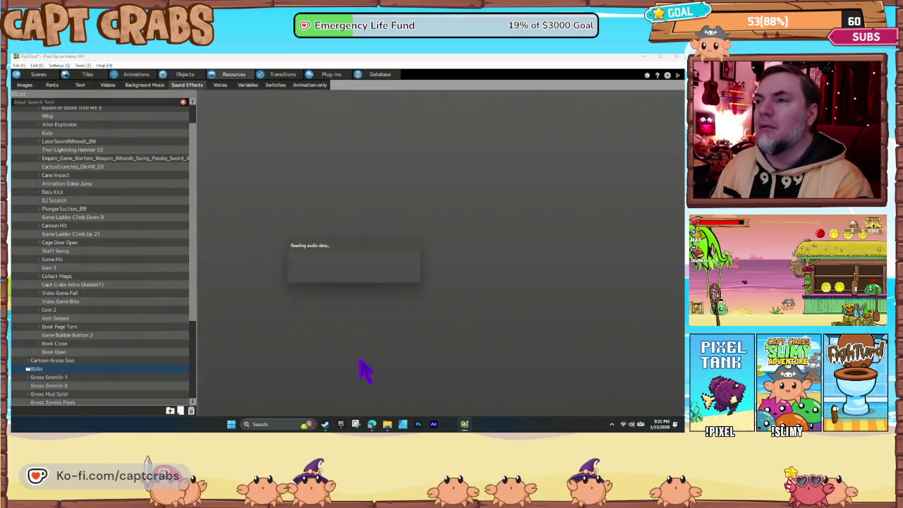
- Review the imported bug sounds, then collapse the export file and BUGs folders
scroll(99, 306, "up", 1)
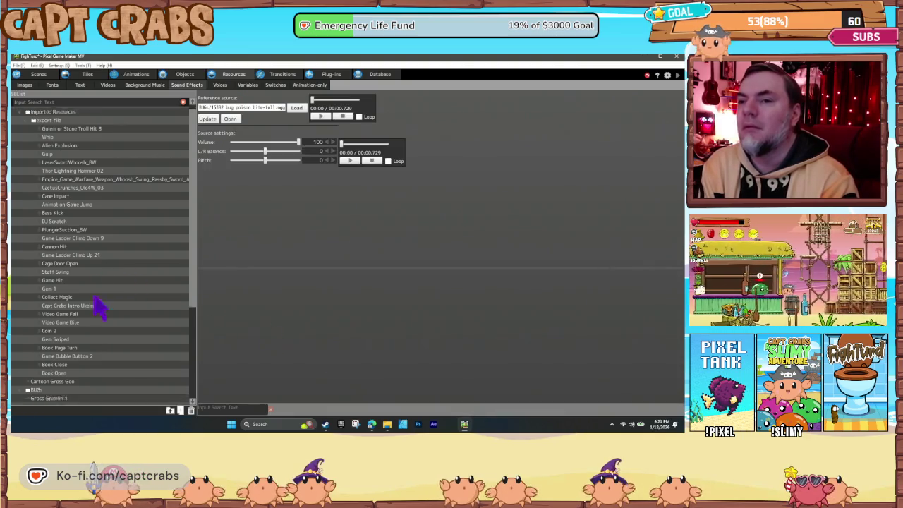
scroll(99, 307, "down", 4)
left_click(19, 303)
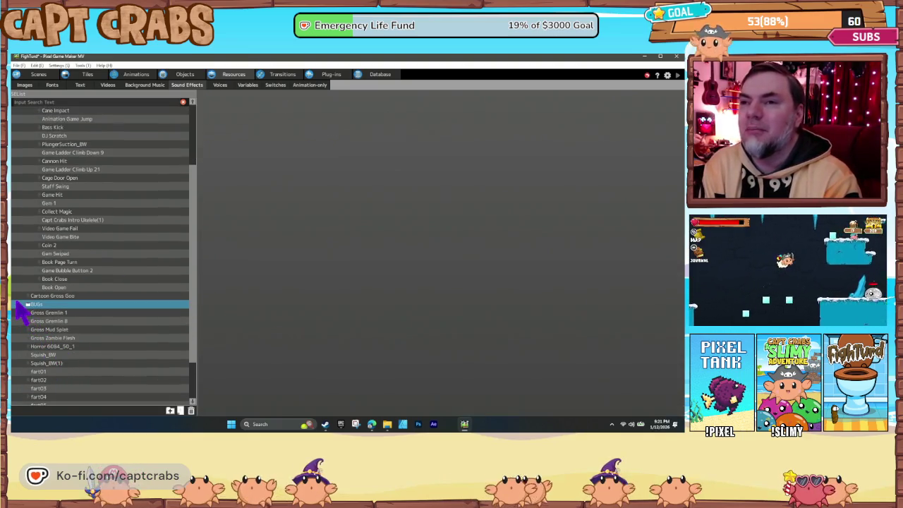
scroll(92, 359, "down", 8)
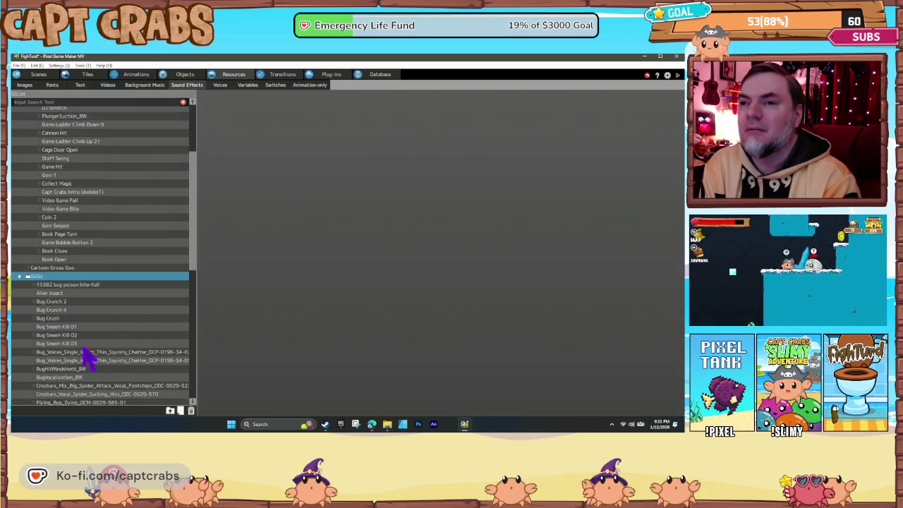
scroll(103, 378, "down", 7)
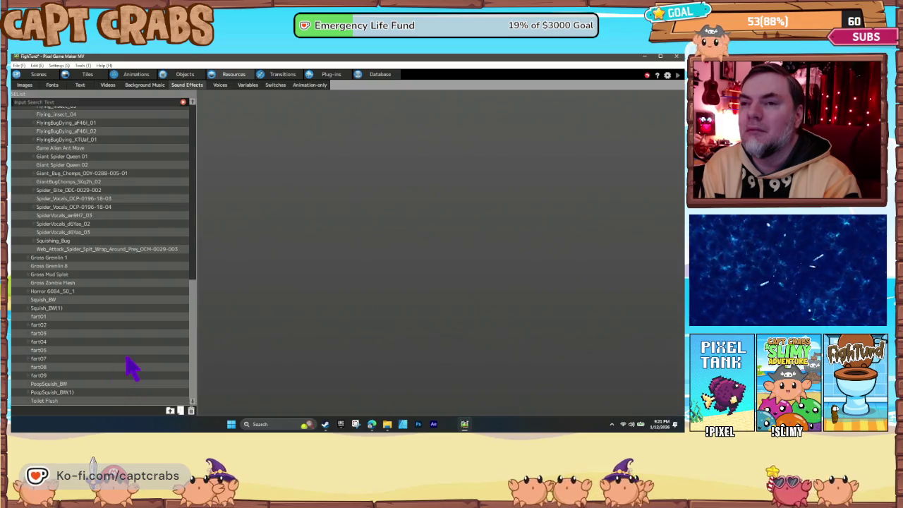
scroll(130, 367, "up", 9)
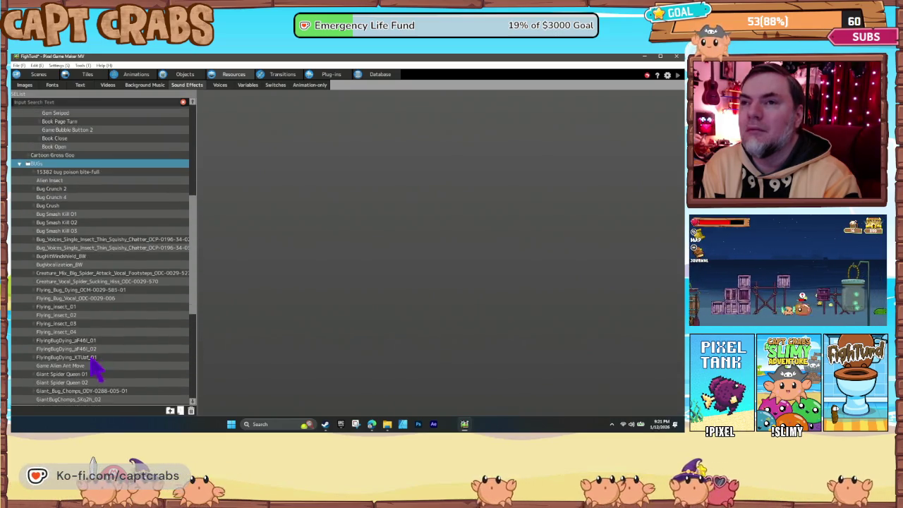
scroll(92, 363, "up", 4)
left_click(21, 251)
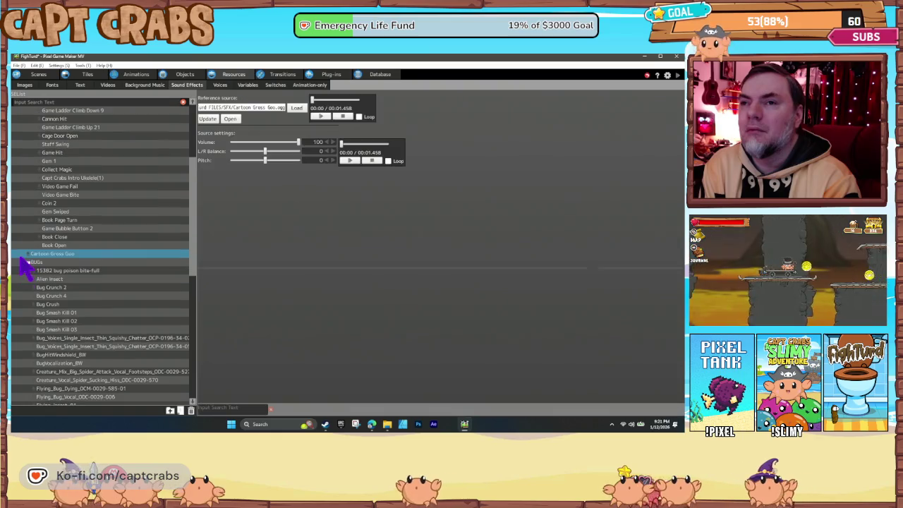
scroll(41, 285, "up", 6)
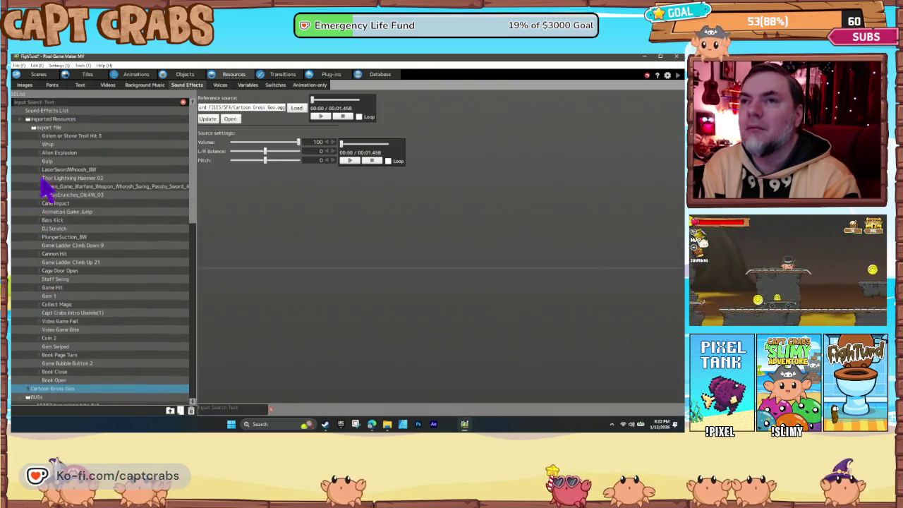
left_click(28, 128)
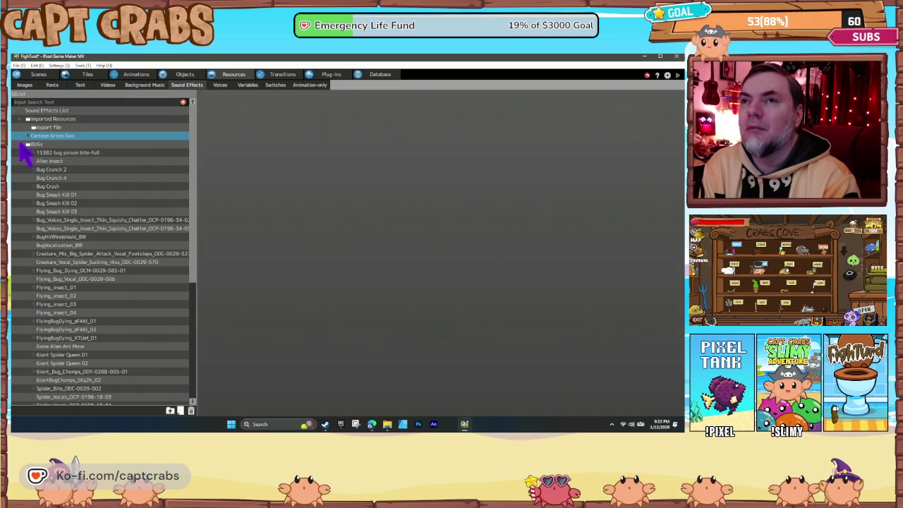
left_click(26, 143)
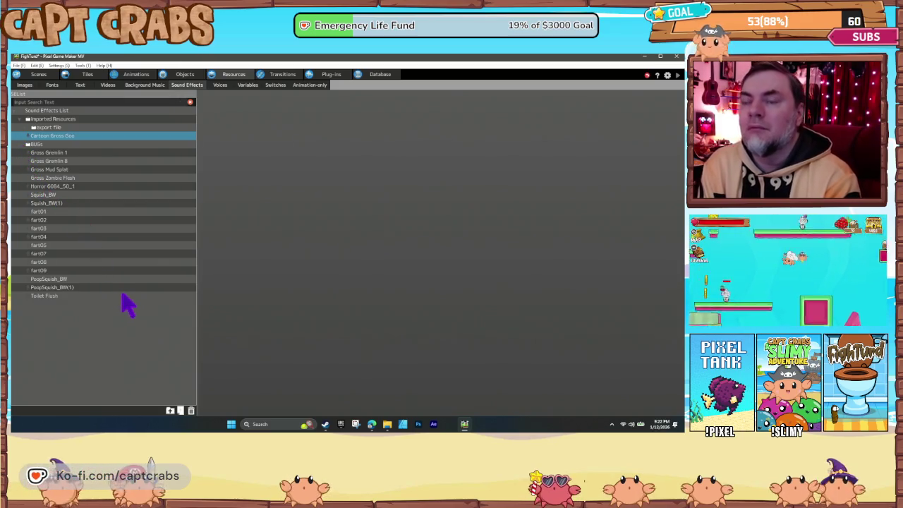
left_click(192, 75)
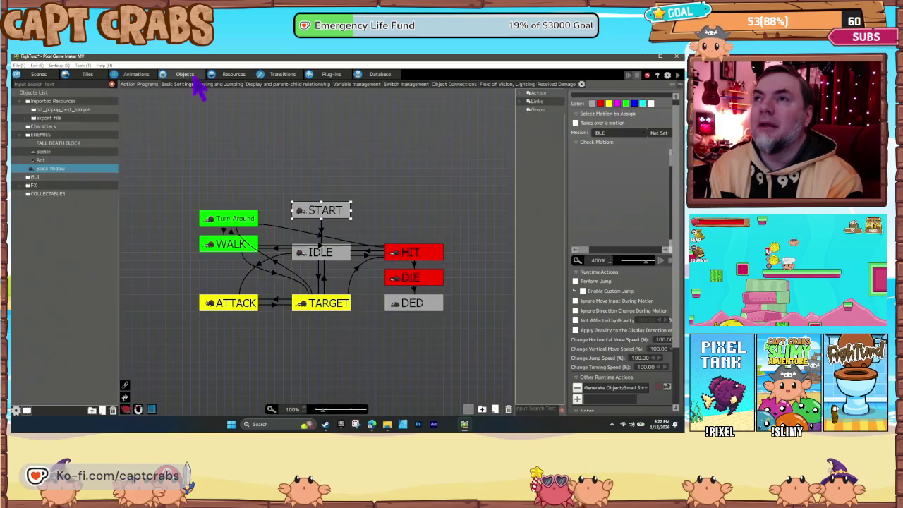
- Add an Audio Playback runtime action to the Ant's ATTACK state
left_click(248, 311)
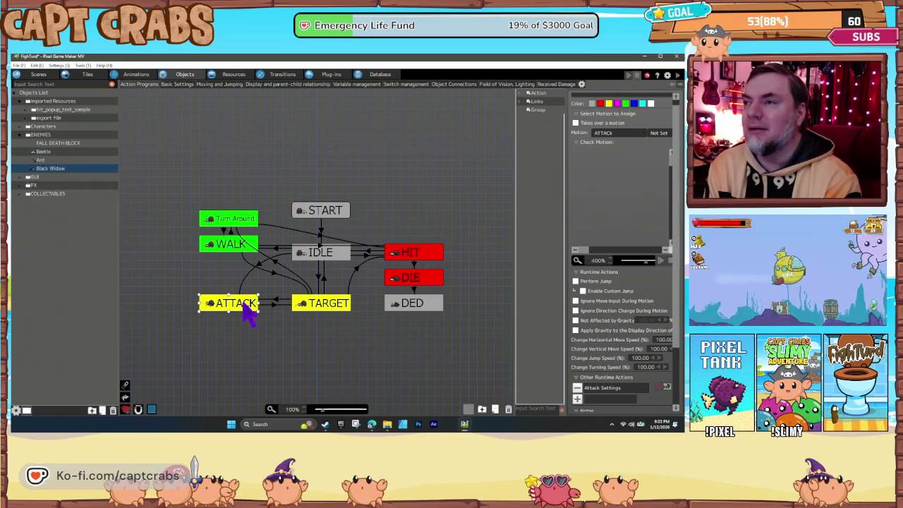
scroll(580, 361, "down", 2)
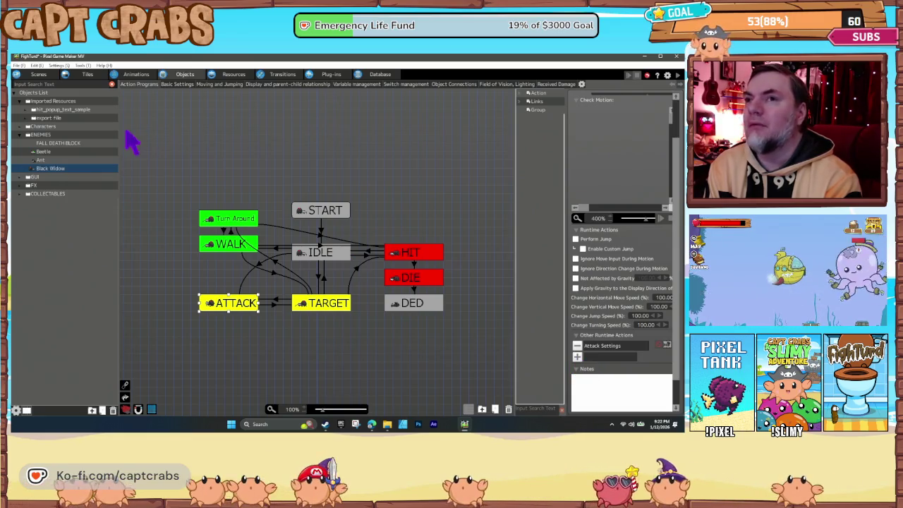
left_click(58, 160)
left_click(227, 310)
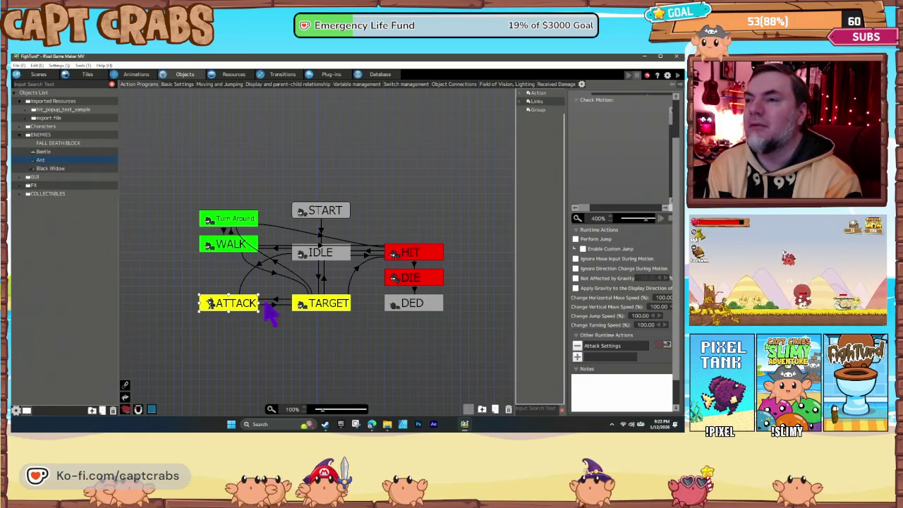
left_click(577, 356)
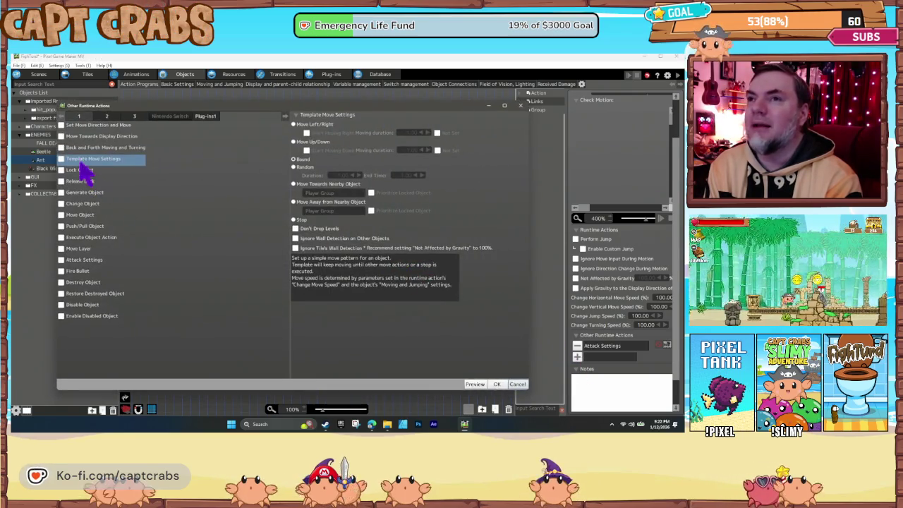
left_click(106, 116)
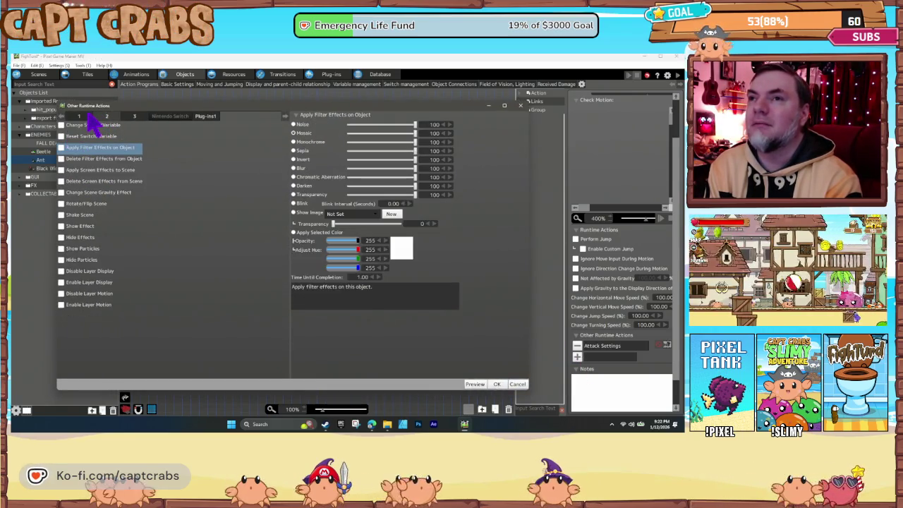
left_click(134, 117)
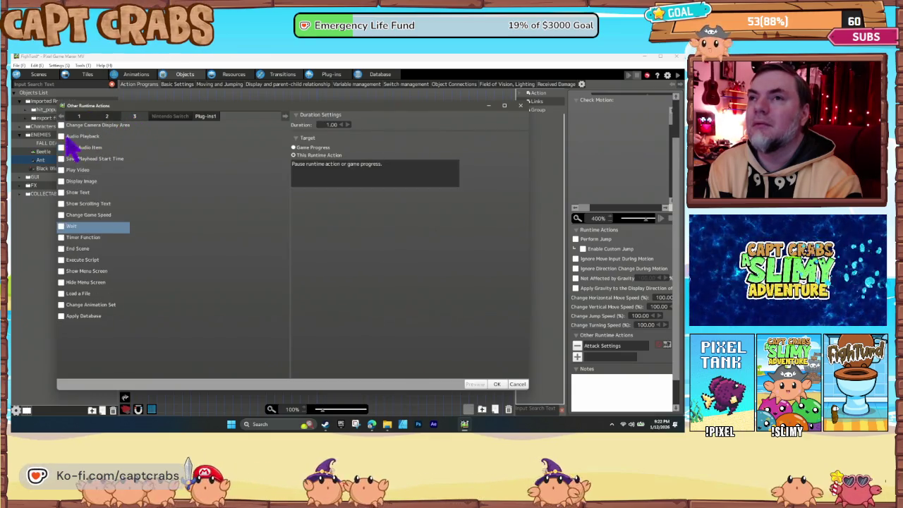
left_click(78, 136)
- Audition Bug Crunch 2, Bug Smash Kill 01, a bug voice, BugVocalization_BW and Squishing_Bug
left_click(356, 125)
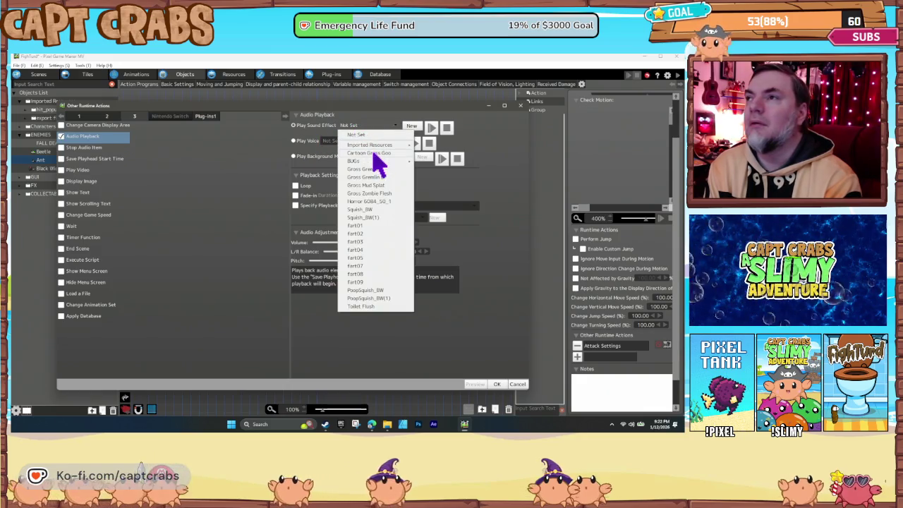
mouse_move(376, 162)
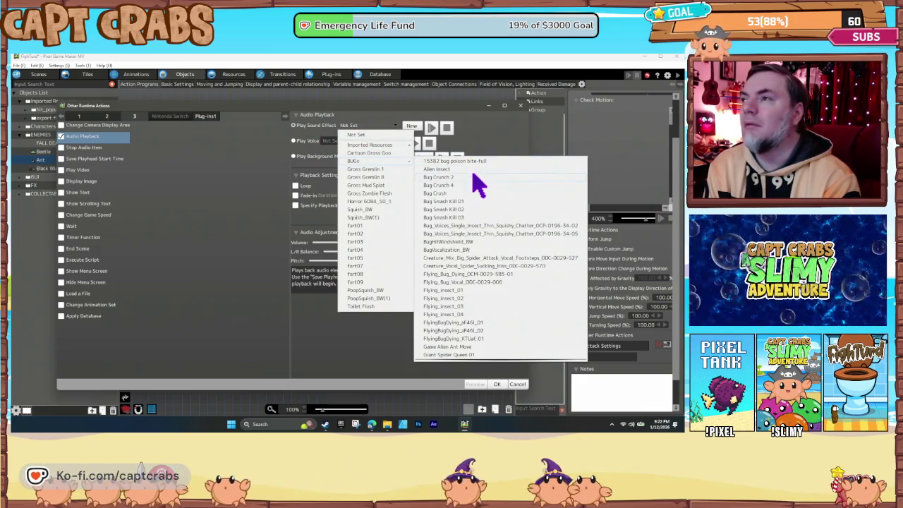
left_click(473, 176)
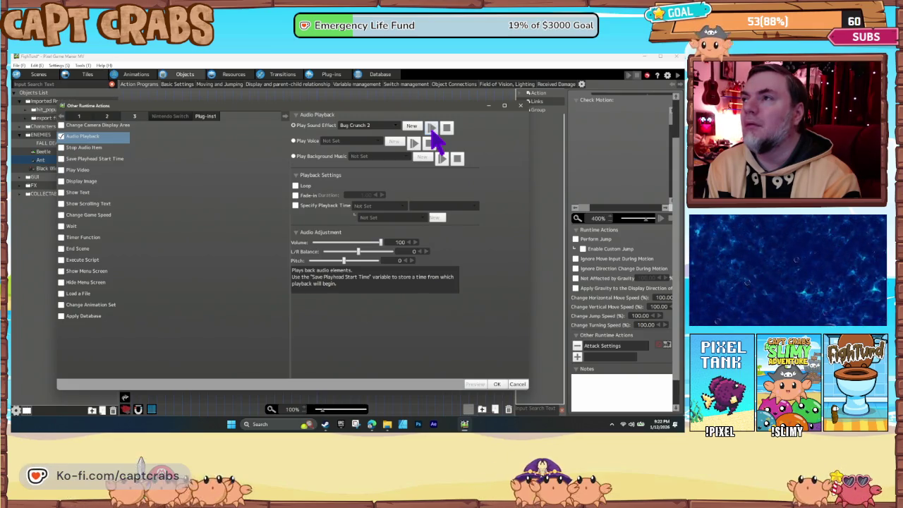
left_click(389, 127)
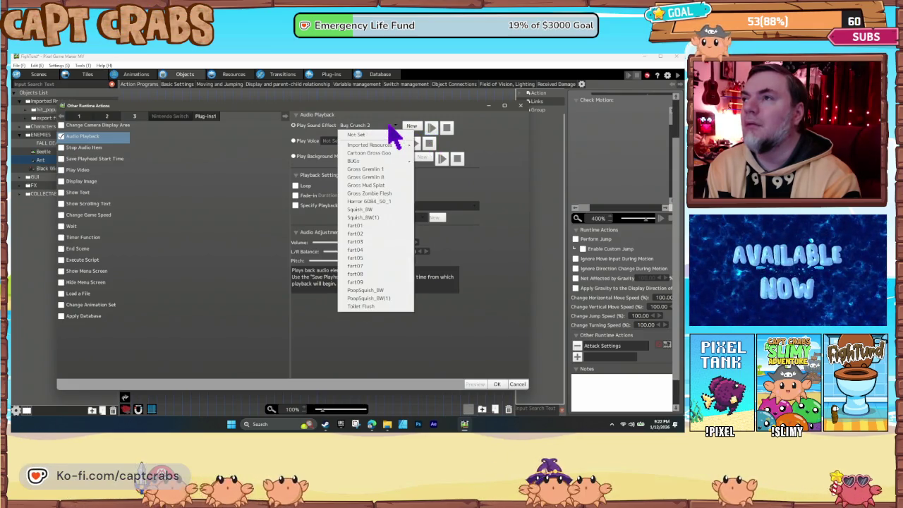
mouse_move(394, 159)
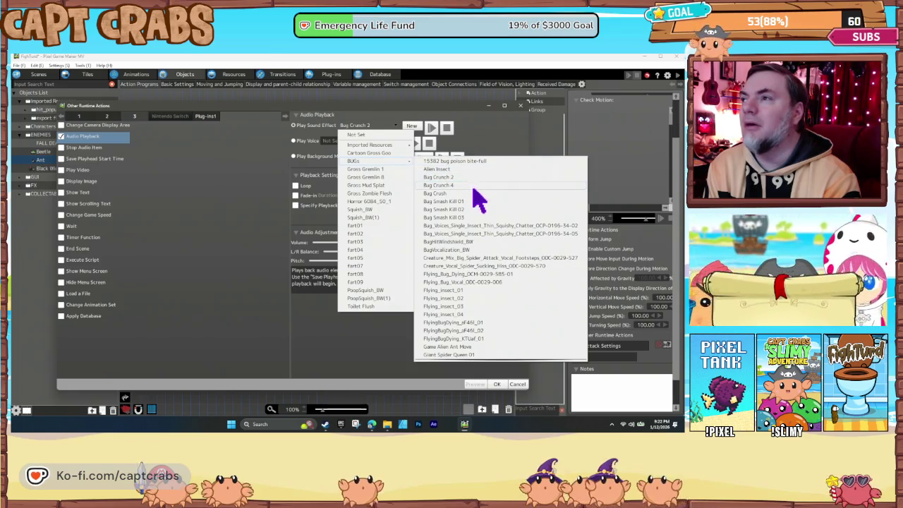
left_click(474, 202)
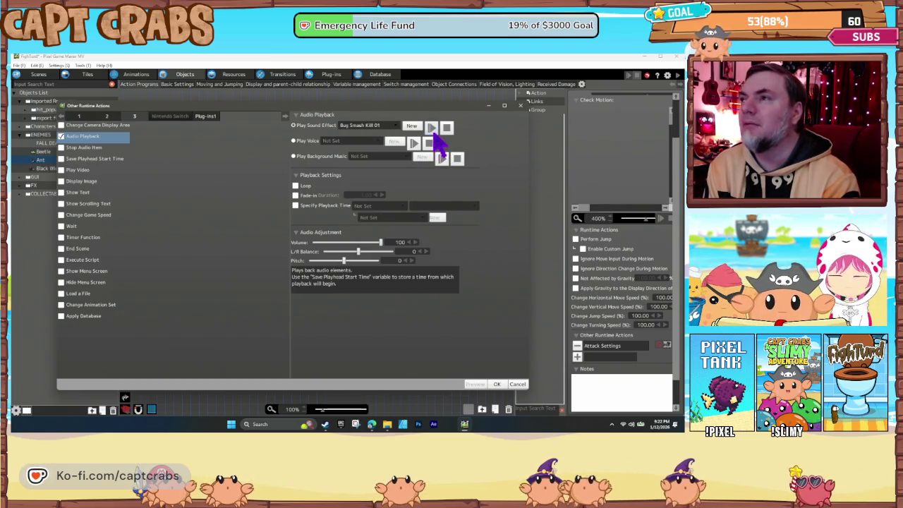
left_click(387, 126)
mouse_move(390, 160)
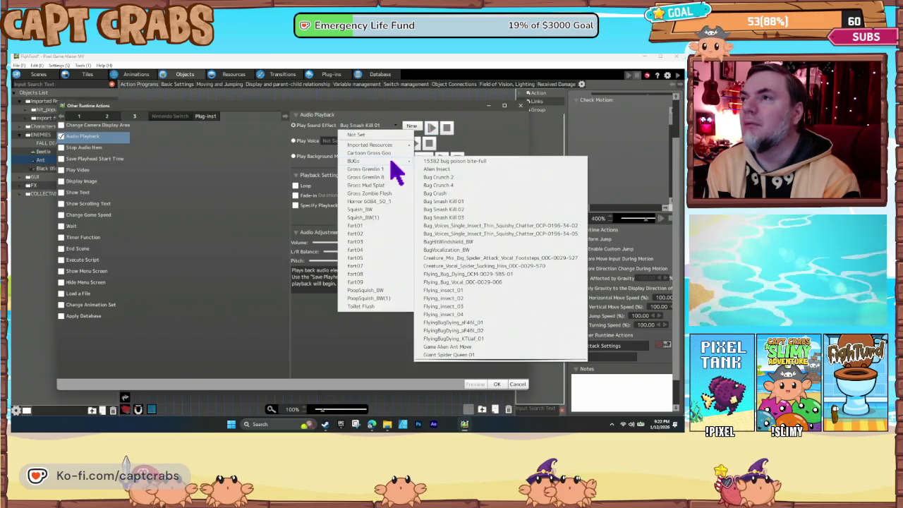
left_click(482, 226)
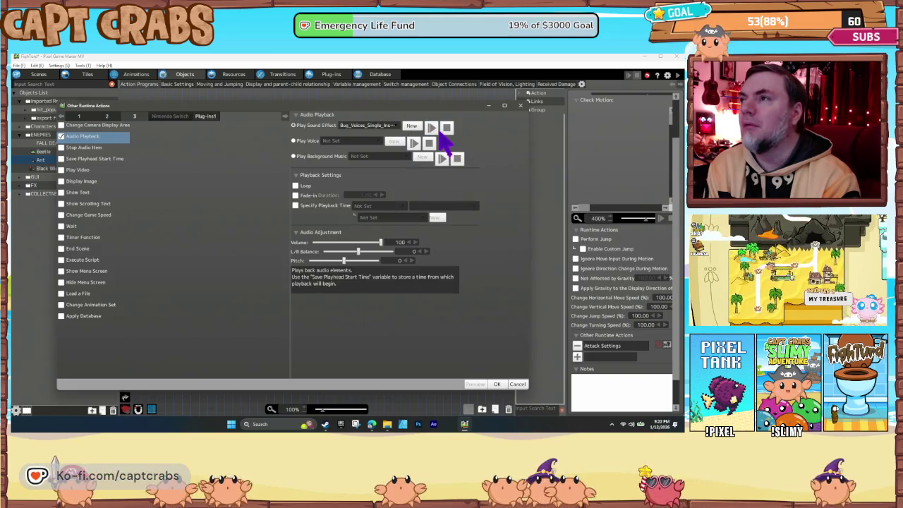
left_click(387, 126)
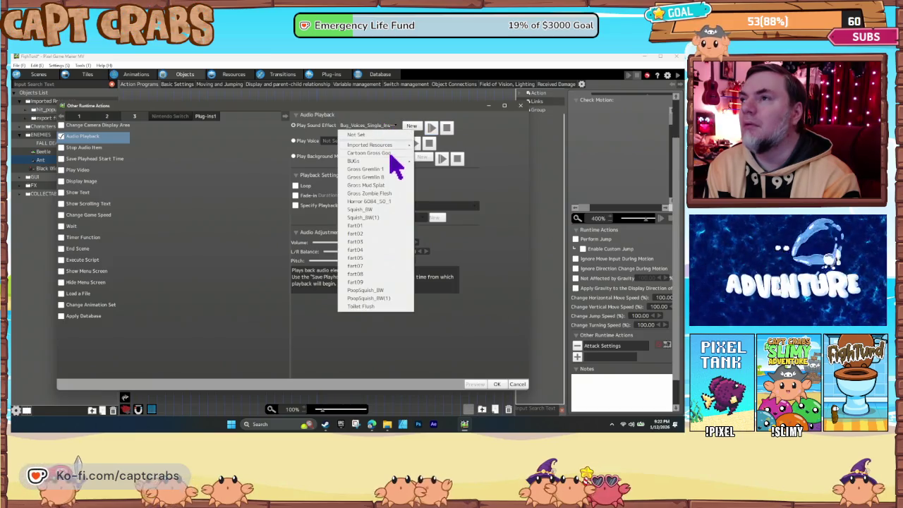
mouse_move(392, 161)
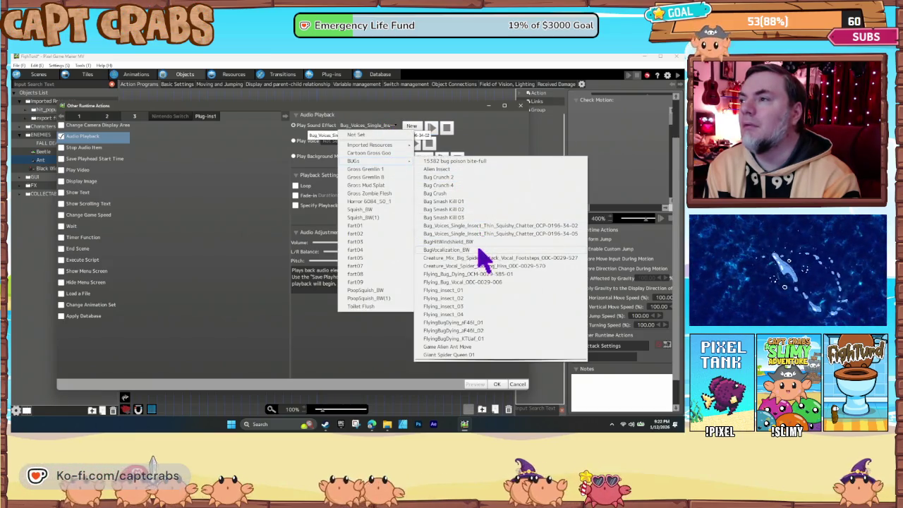
left_click(478, 249)
left_click(384, 127)
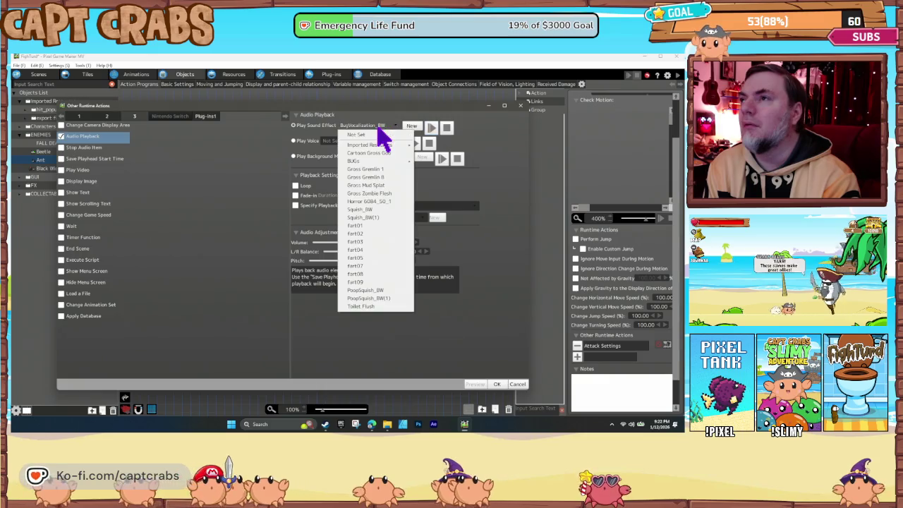
mouse_move(385, 159)
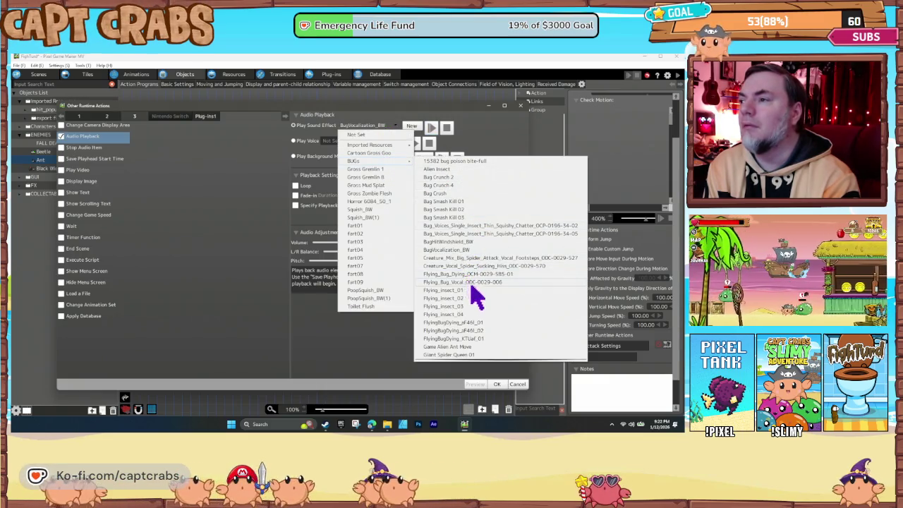
scroll(477, 296, "down", 4)
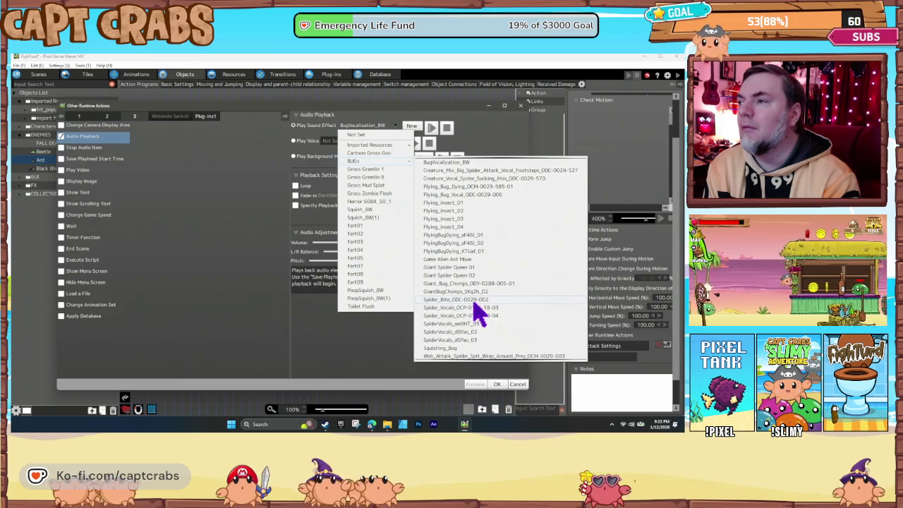
left_click(476, 348)
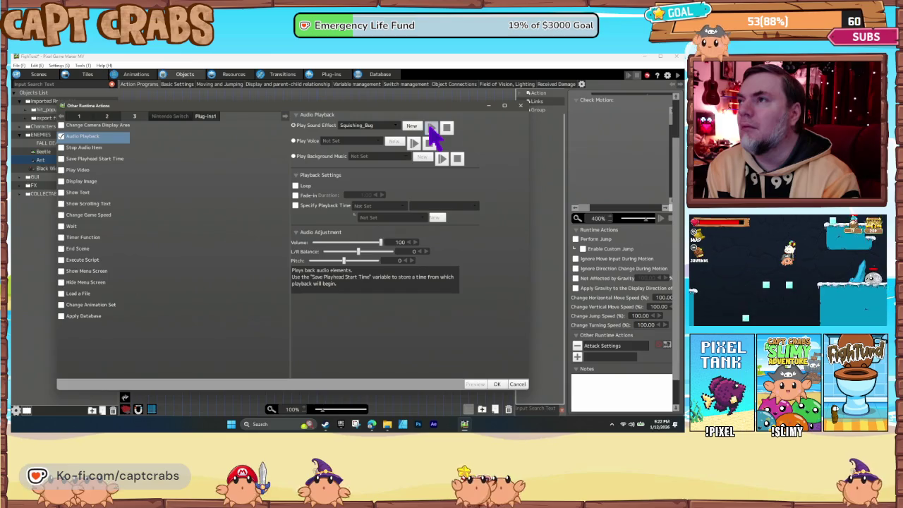
- Settle on Bug Crunch 2 as the ATTACK sound and confirm
left_click(374, 126)
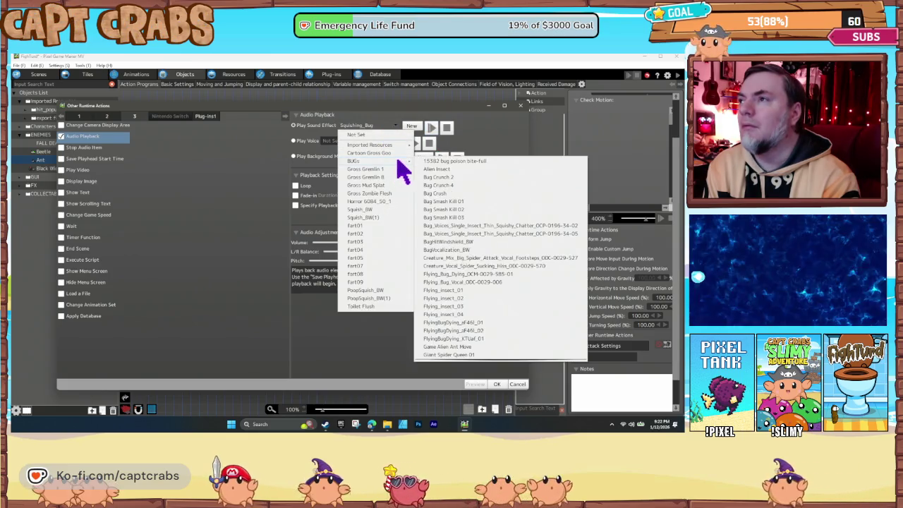
left_click(451, 177)
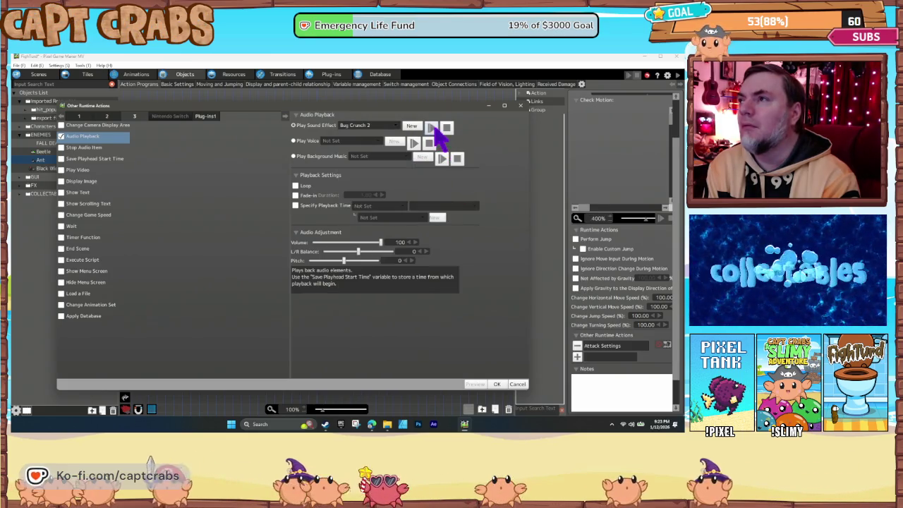
left_click(496, 384)
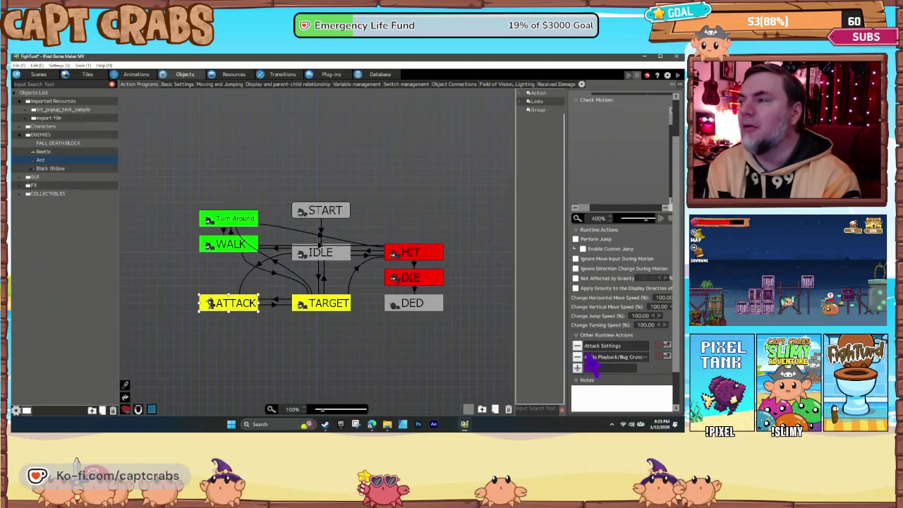
- Move a copy of the sound action to the top of DIE's list, set it to Squishing_Bug
left_click(589, 358)
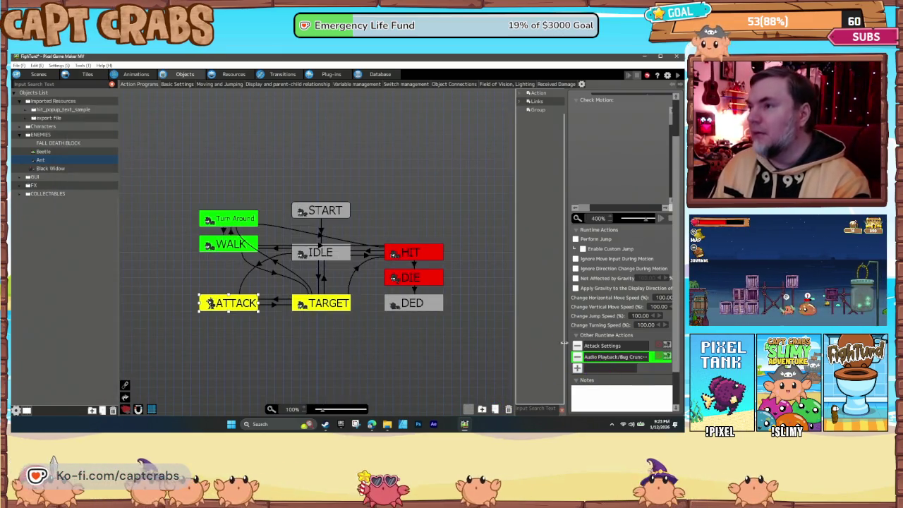
left_click(426, 280)
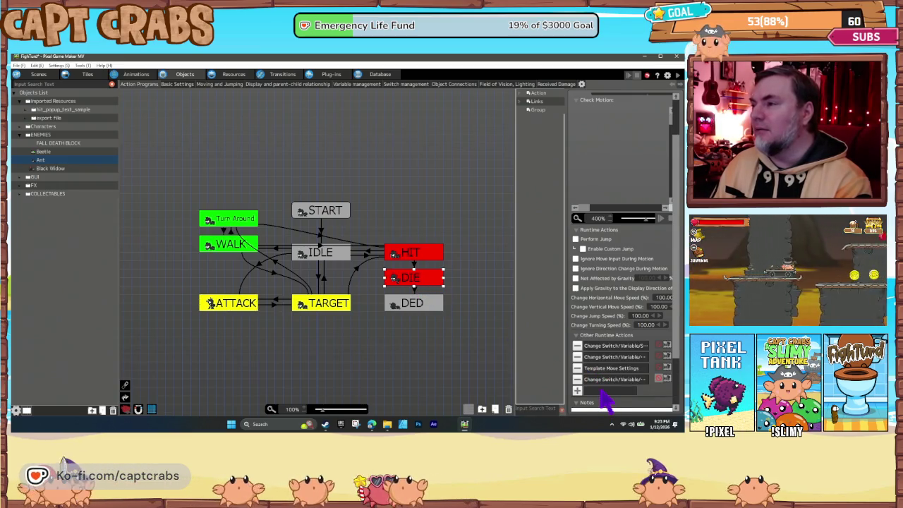
left_click_drag(602, 381, 598, 354)
double_click(599, 357)
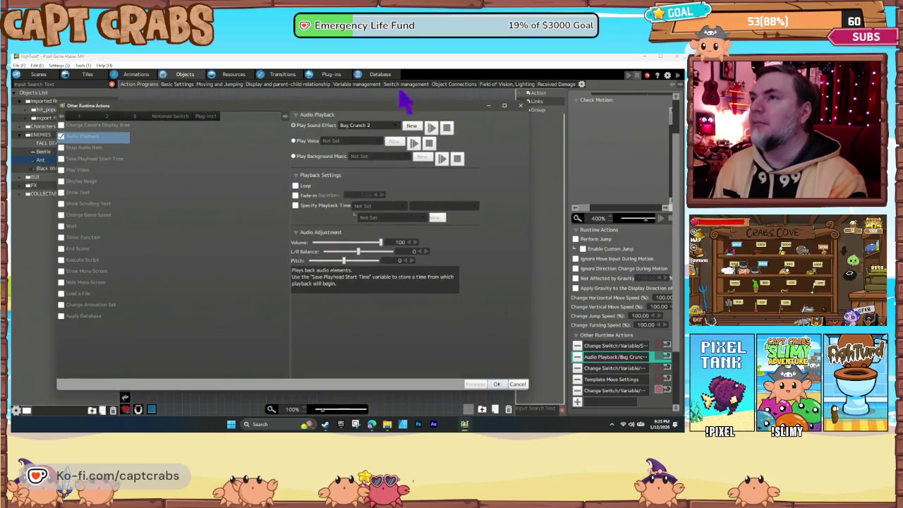
left_click(365, 126)
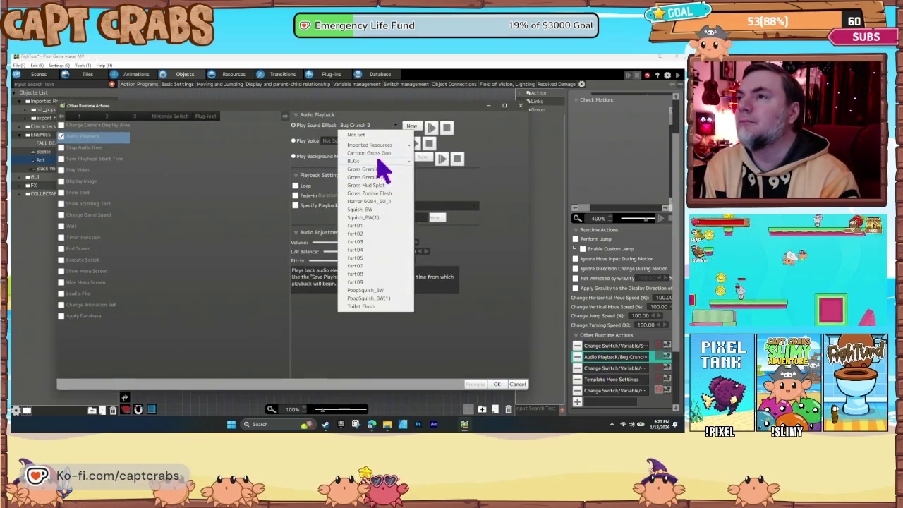
mouse_move(407, 163)
scroll(489, 305, "down", 5)
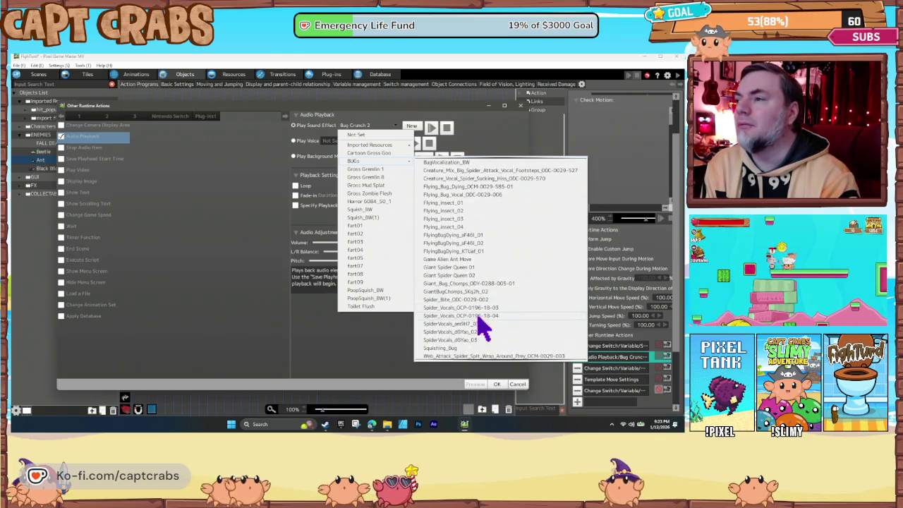
left_click(451, 347)
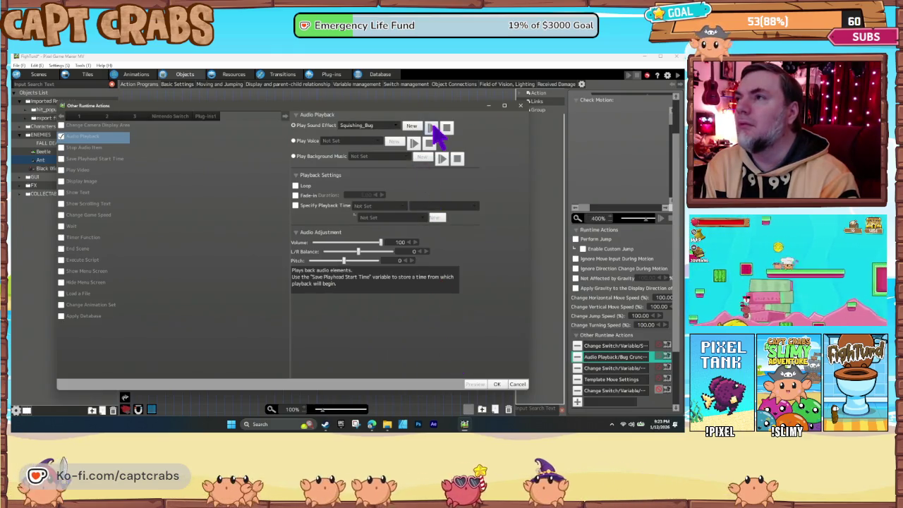
left_click(498, 385)
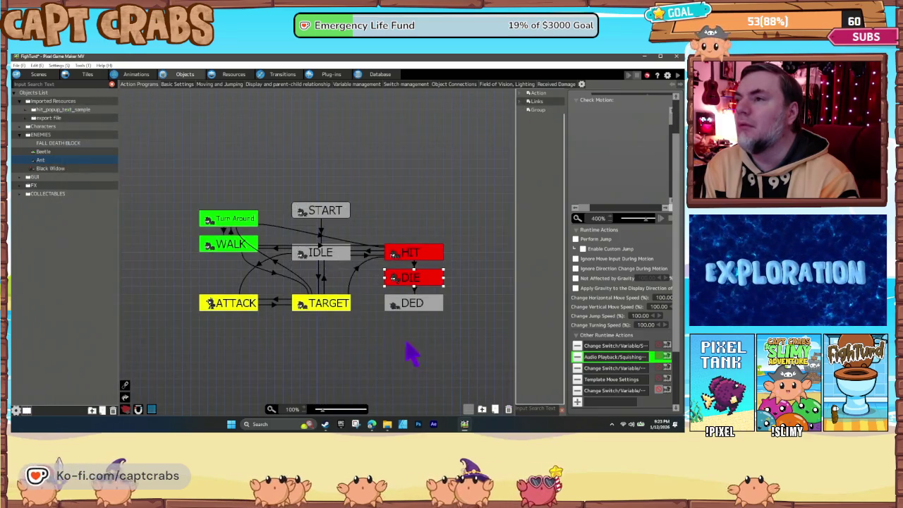
left_click(360, 338)
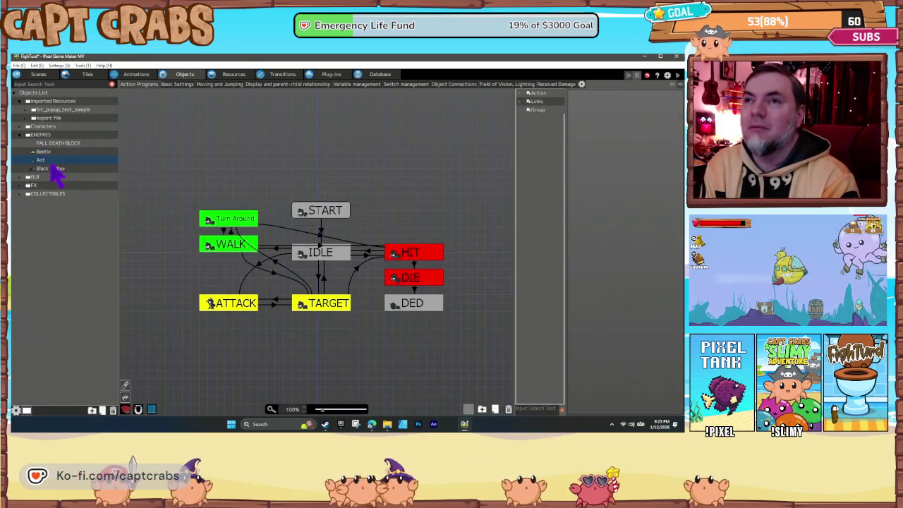
- For Black Widow's ATTACK sound, audition Giant Spider Queen 01/02, Spider_Bite, and SpiderVocals sounds
left_click(52, 168)
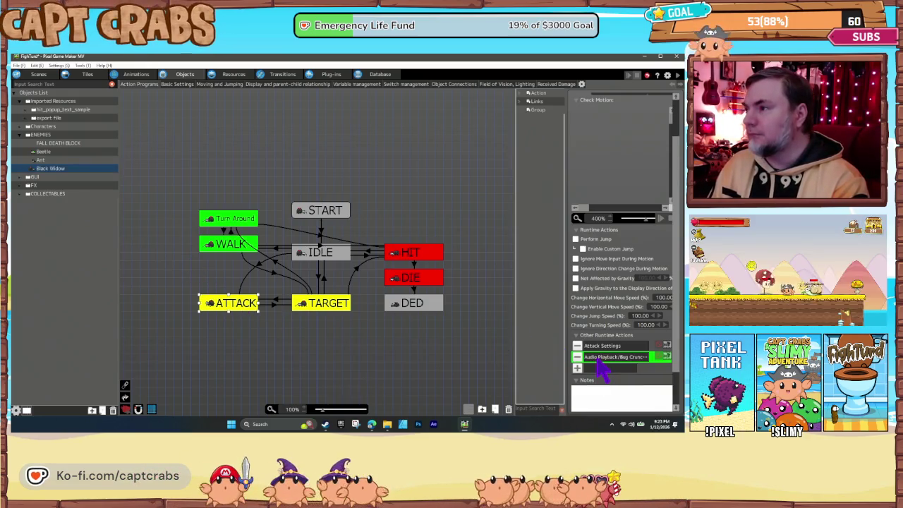
double_click(607, 356)
left_click(374, 126)
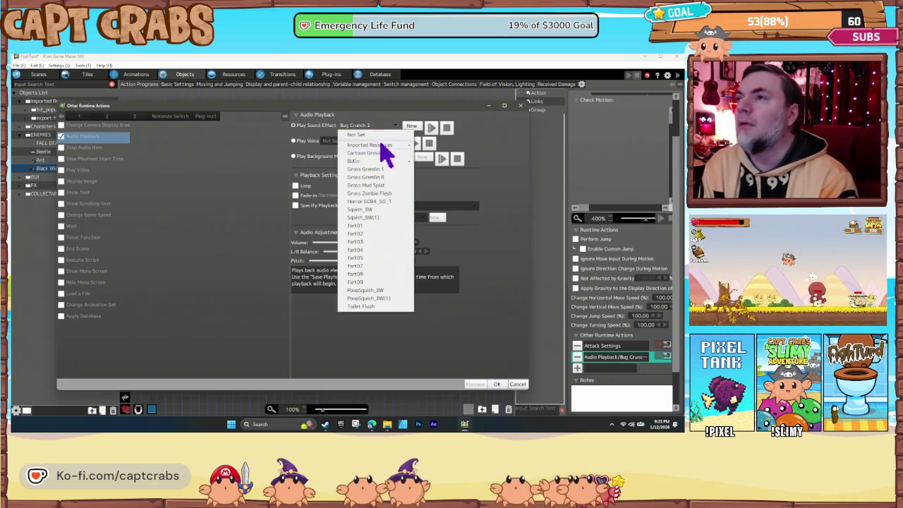
mouse_move(399, 162)
scroll(472, 271, "down", 3)
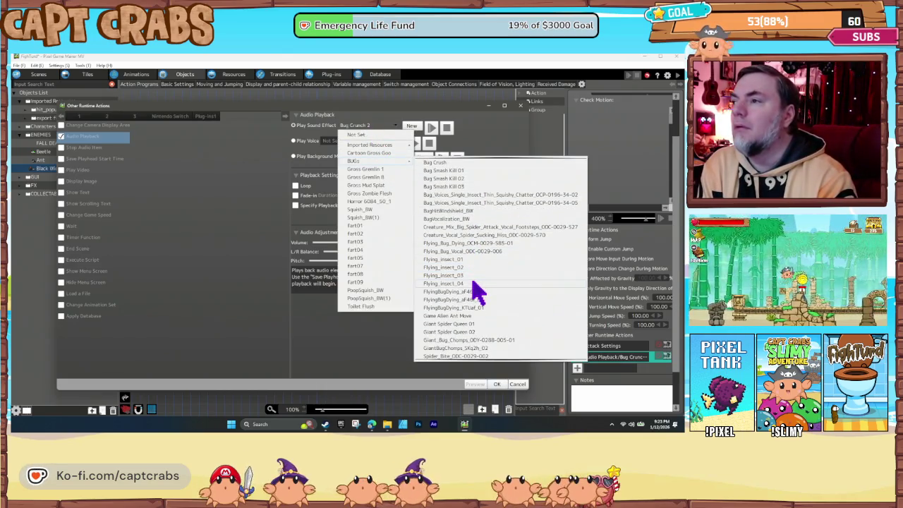
left_click(464, 300)
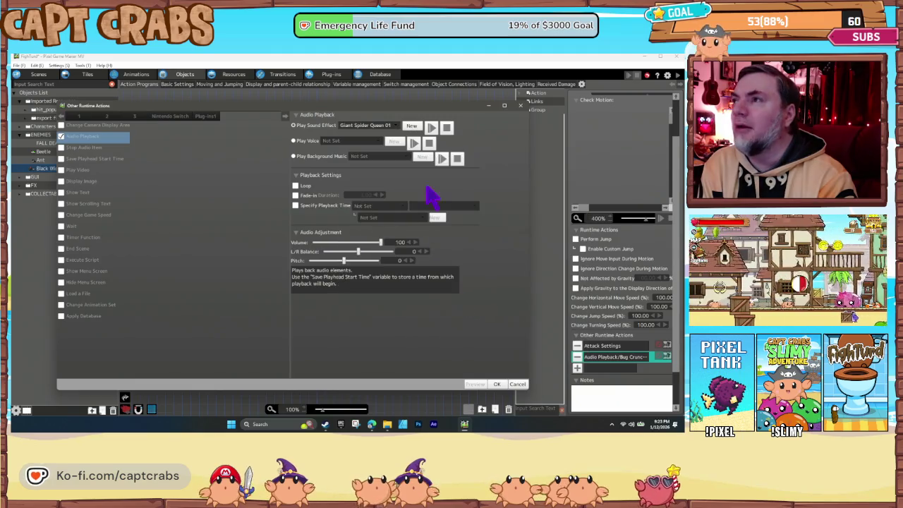
left_click(388, 127)
mouse_move(389, 161)
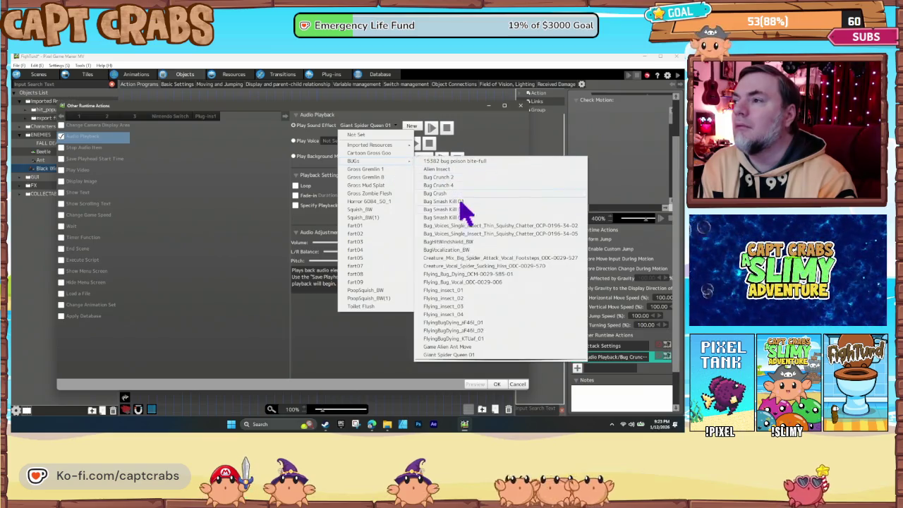
scroll(480, 333, "down", 3)
left_click(455, 283)
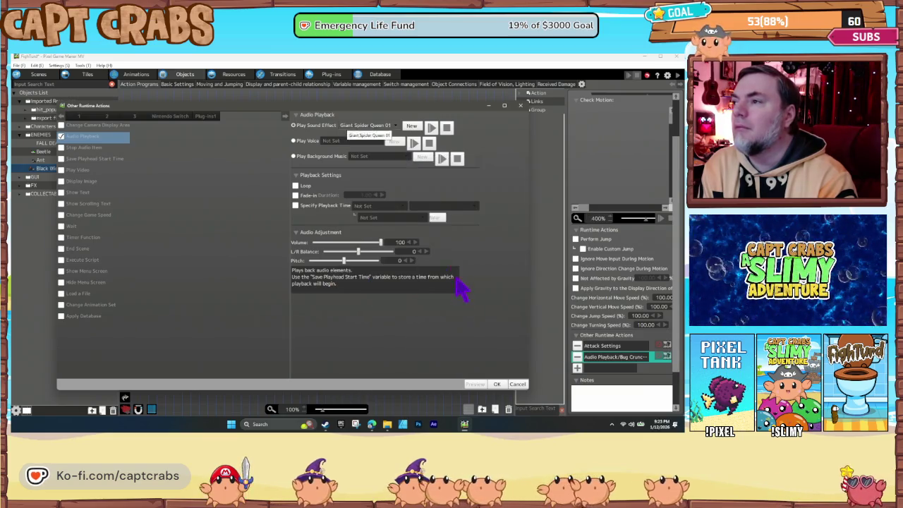
left_click(393, 127)
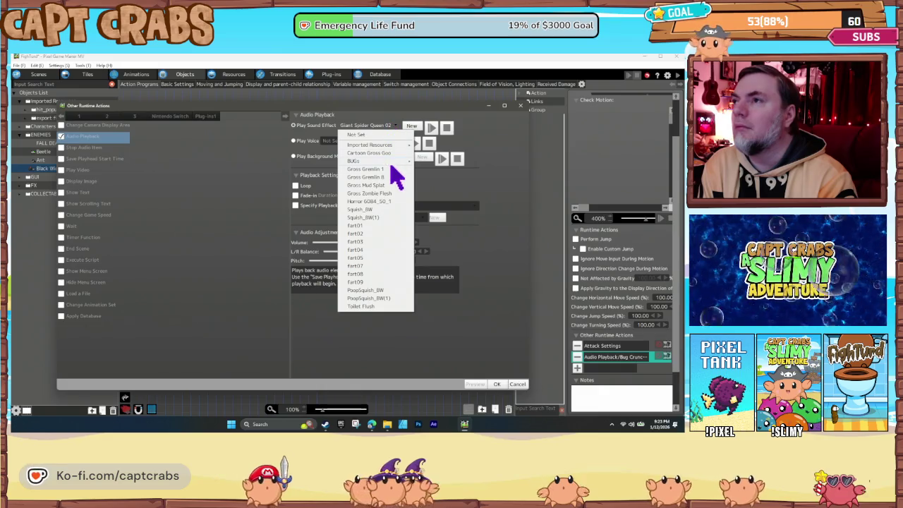
mouse_move(387, 161)
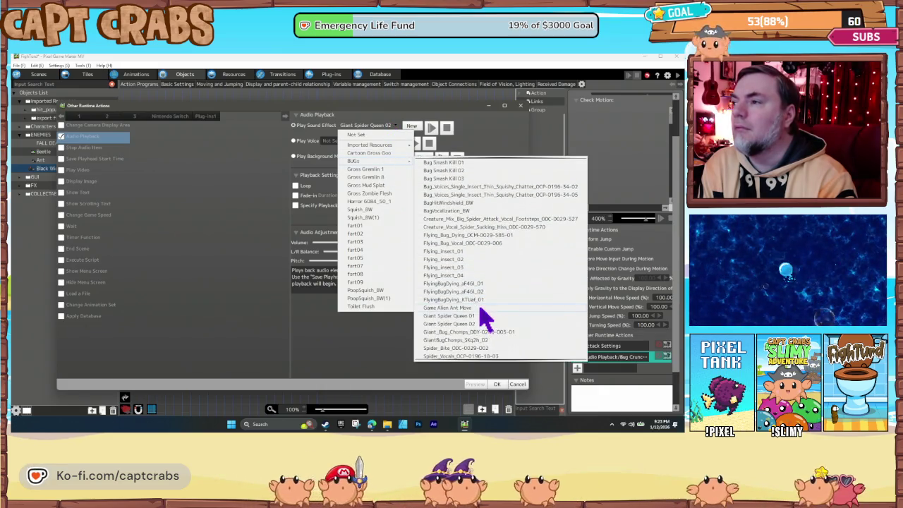
scroll(485, 317, "down", 1)
left_click(469, 316)
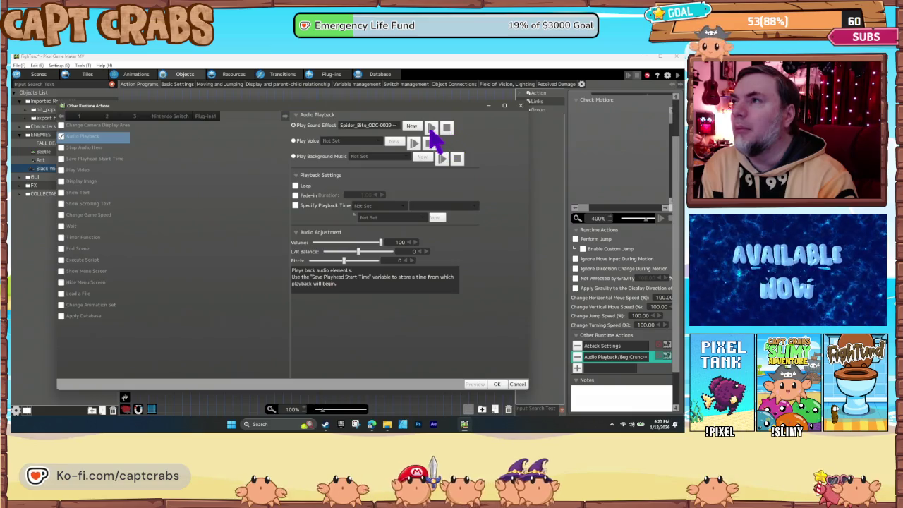
left_click(390, 125)
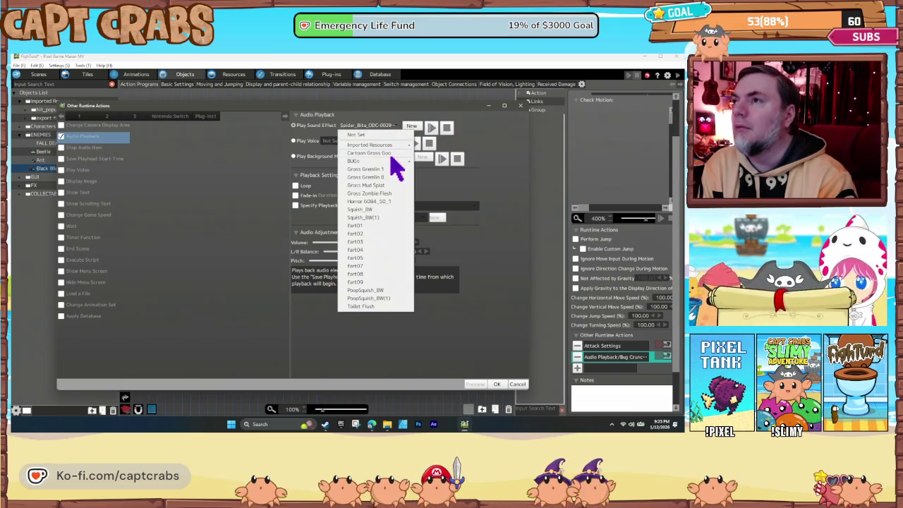
mouse_move(389, 160)
scroll(485, 299, "down", 3)
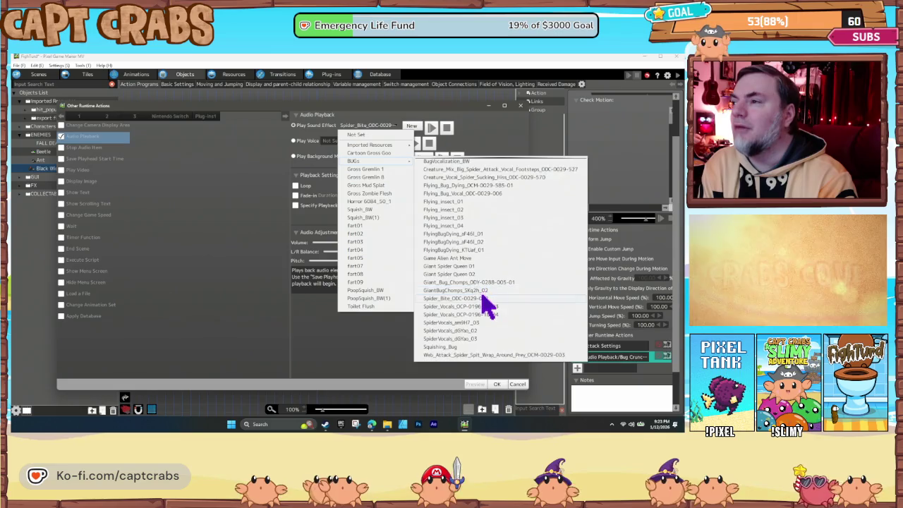
left_click(475, 300)
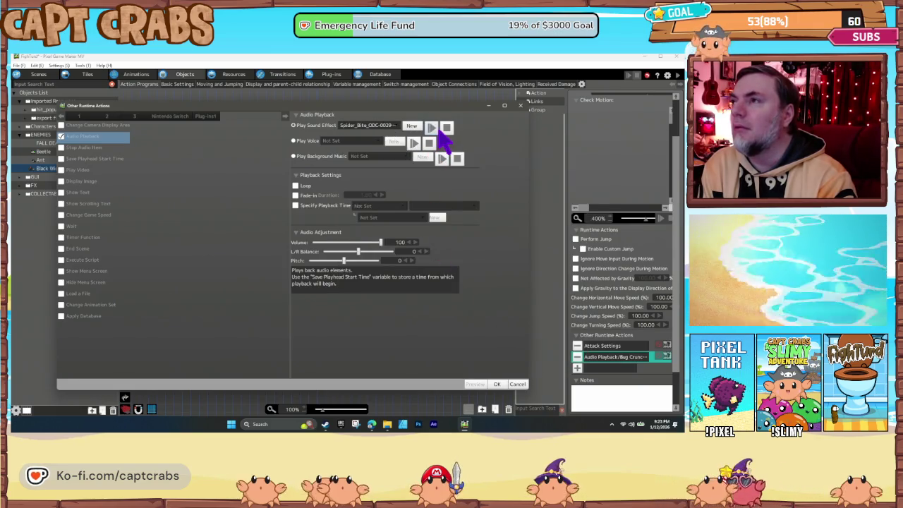
left_click(383, 125)
mouse_move(395, 162)
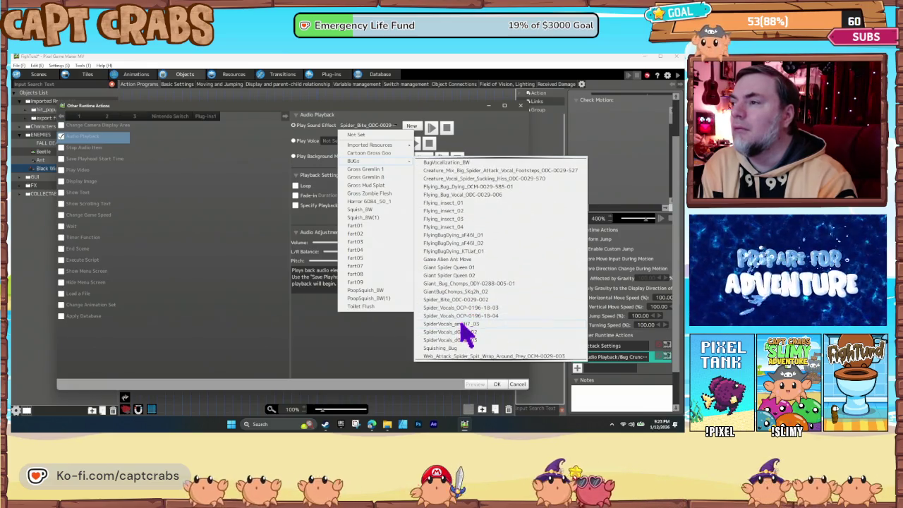
left_click(466, 335)
left_click(390, 126)
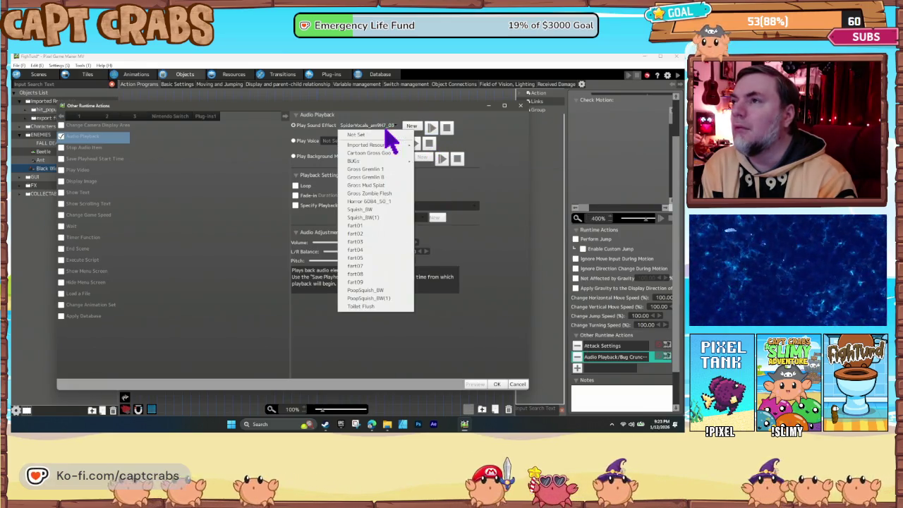
mouse_move(389, 161)
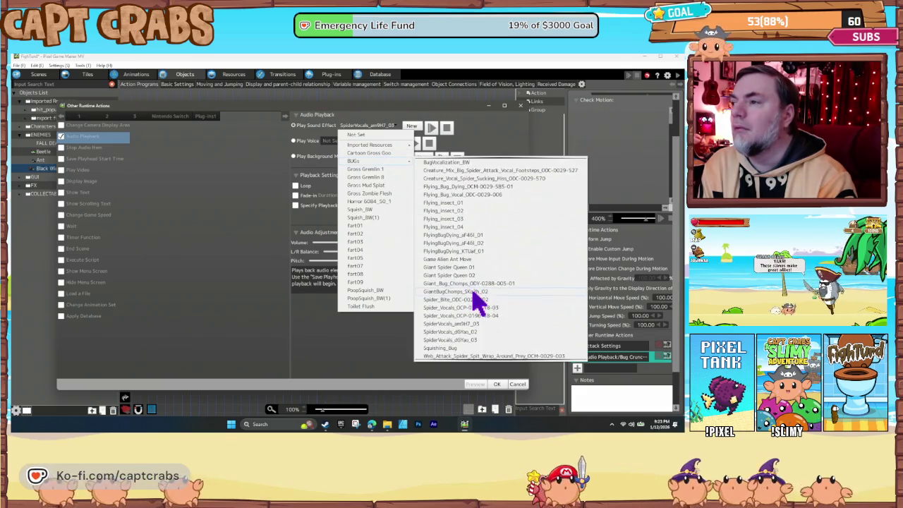
left_click(466, 341)
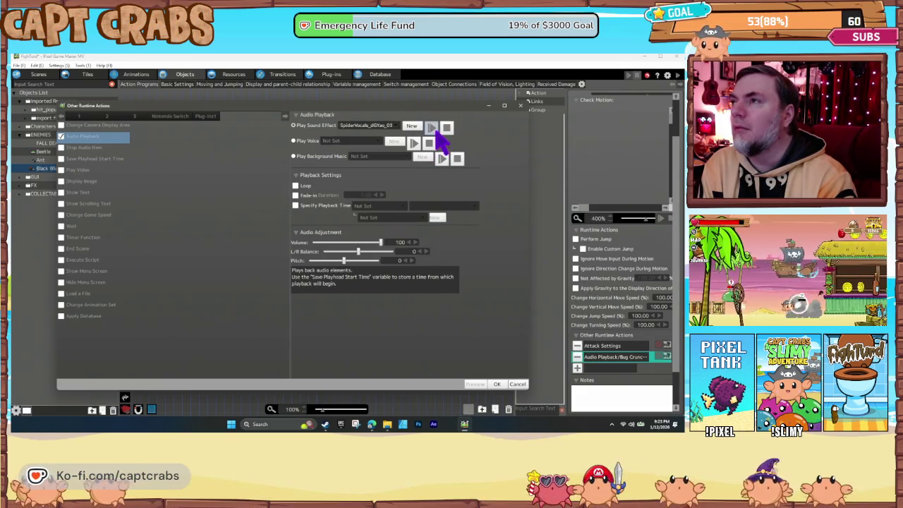
- Try Web_Attack, Bug Crush, bug voices and Creature_Vocal, then set ATTACK to Game Alien Ant Move
left_click(381, 127)
mouse_move(397, 160)
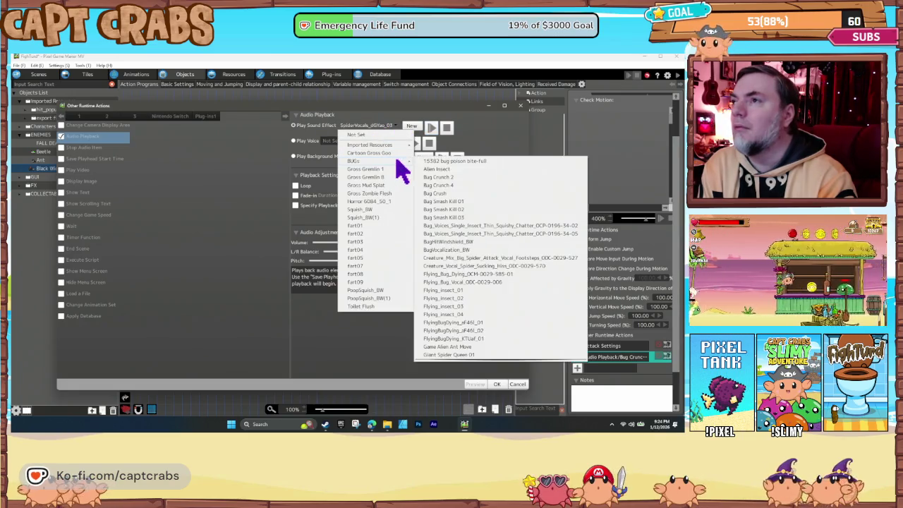
scroll(484, 338, "down", 4)
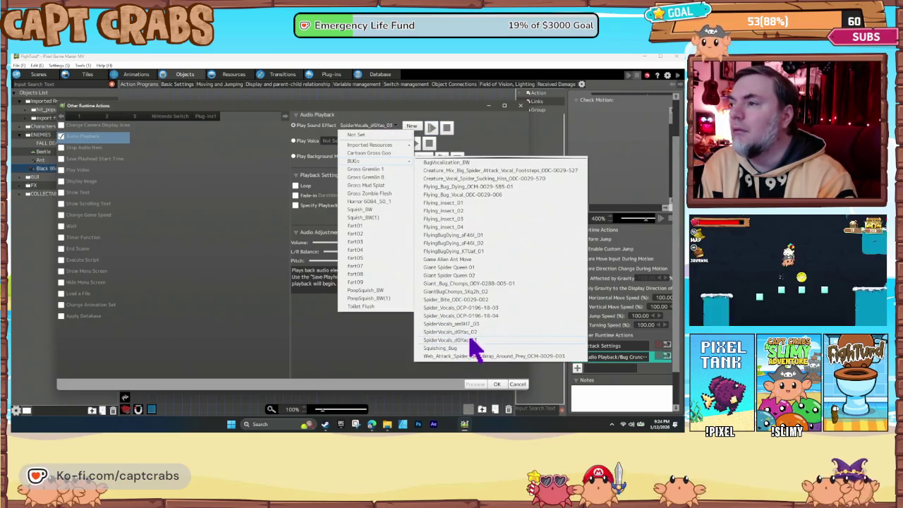
left_click(475, 356)
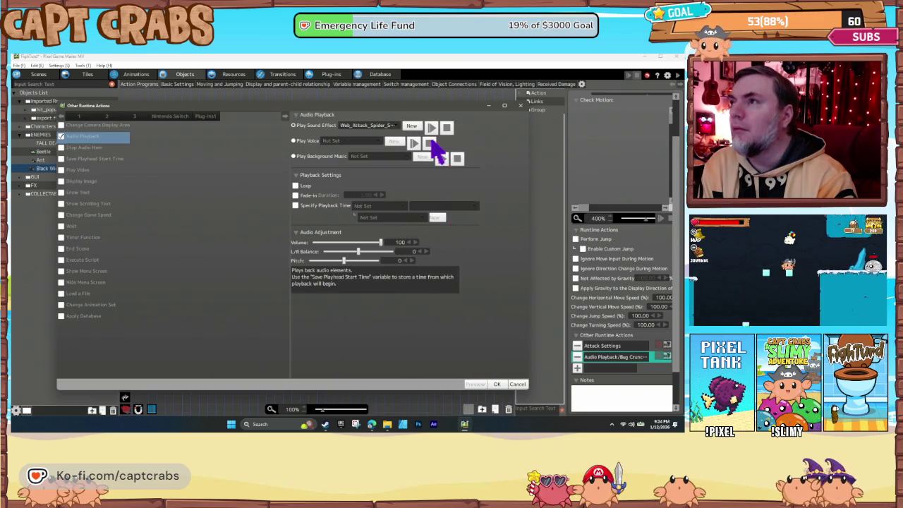
left_click(387, 127)
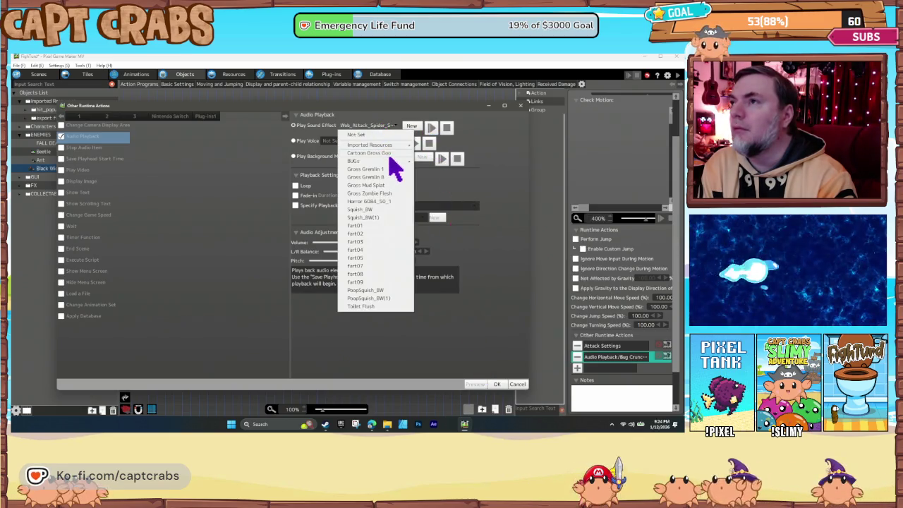
mouse_move(390, 161)
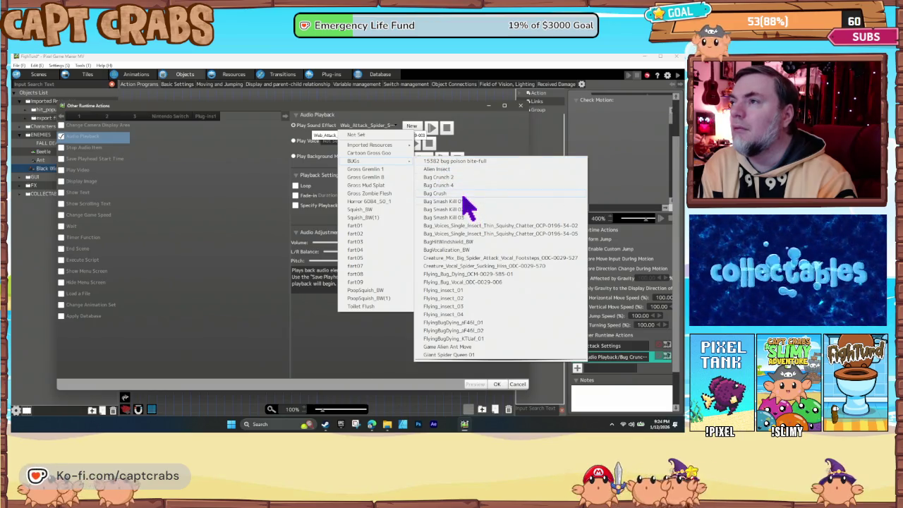
left_click(462, 193)
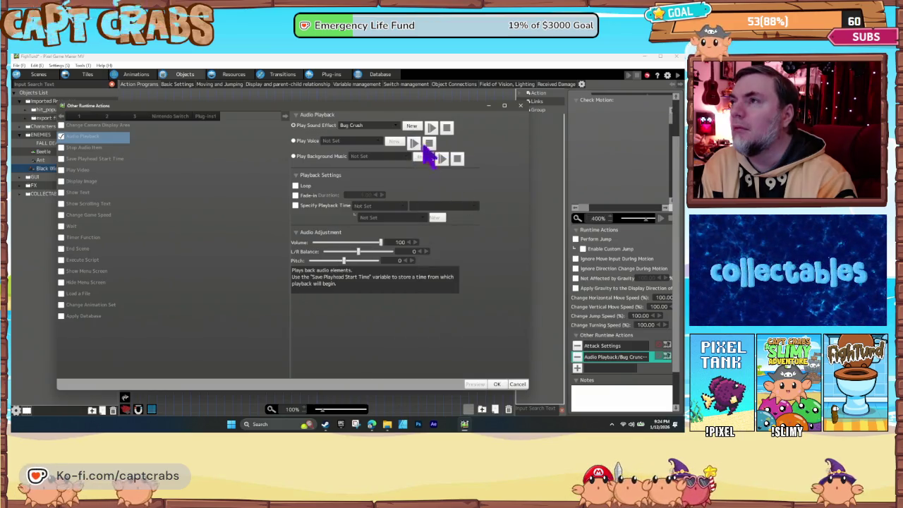
left_click(395, 127)
mouse_move(392, 160)
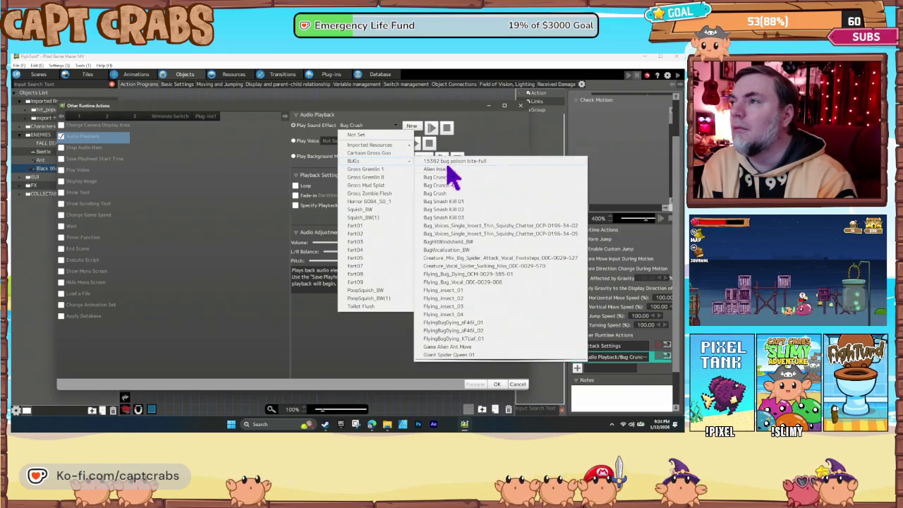
left_click(474, 227)
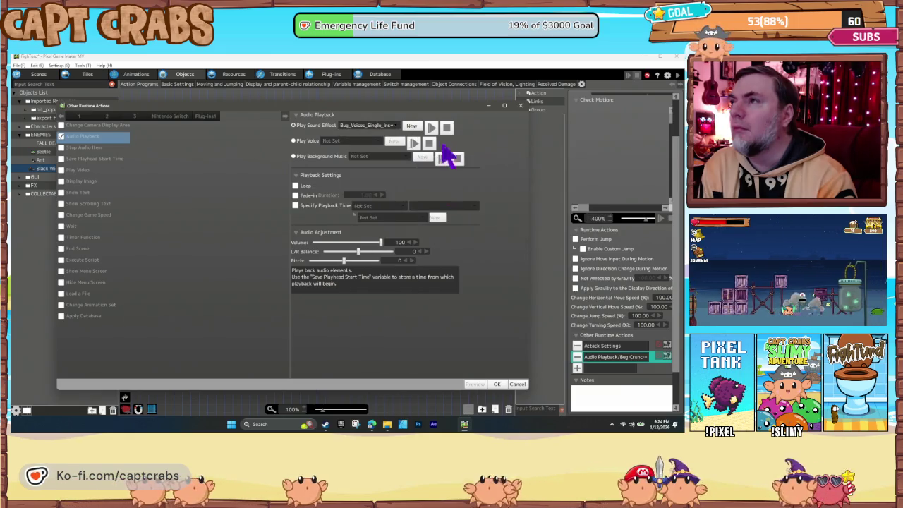
left_click(389, 127)
mouse_move(396, 162)
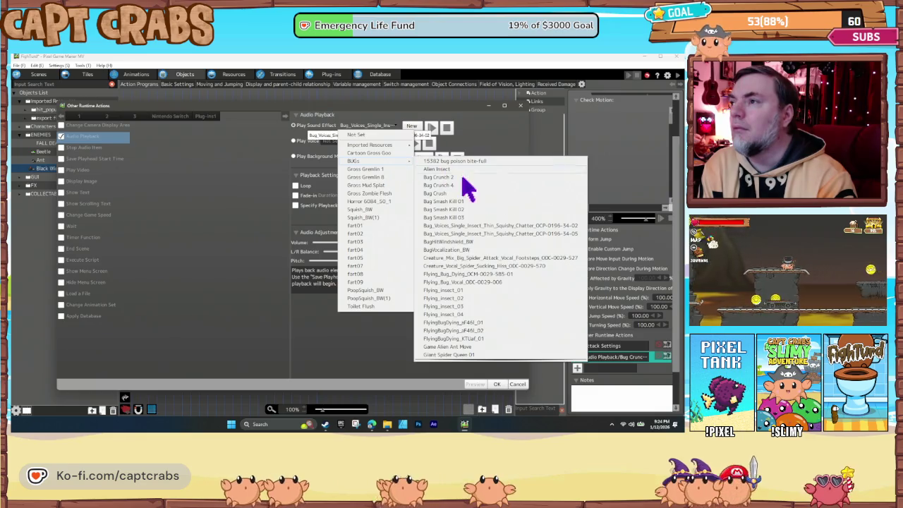
left_click(486, 250)
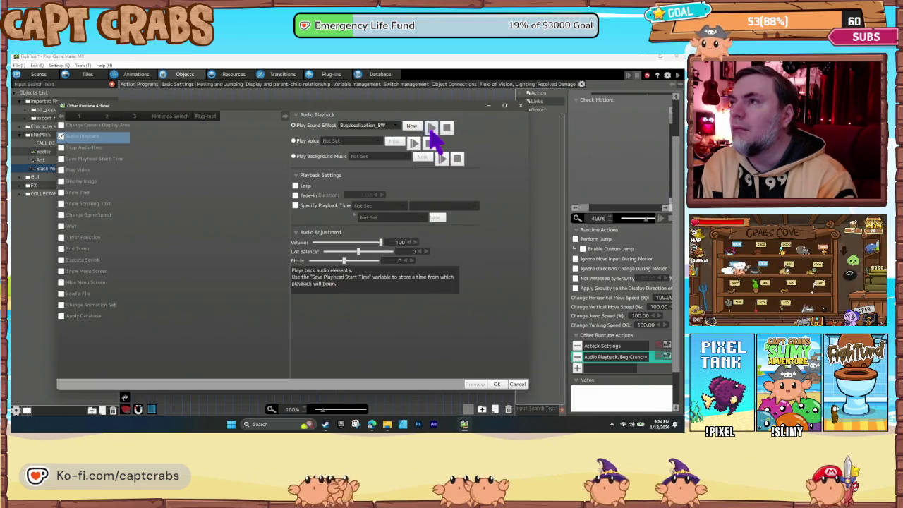
left_click(392, 126)
mouse_move(398, 162)
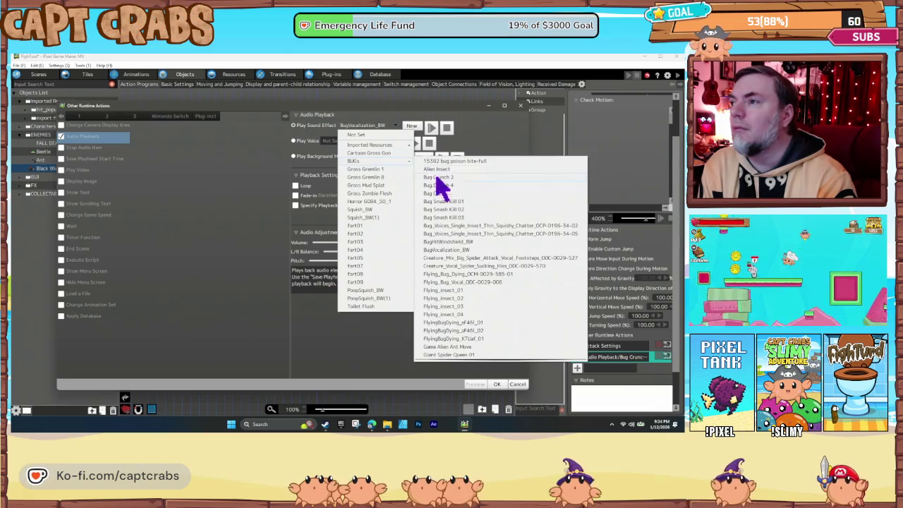
left_click(494, 266)
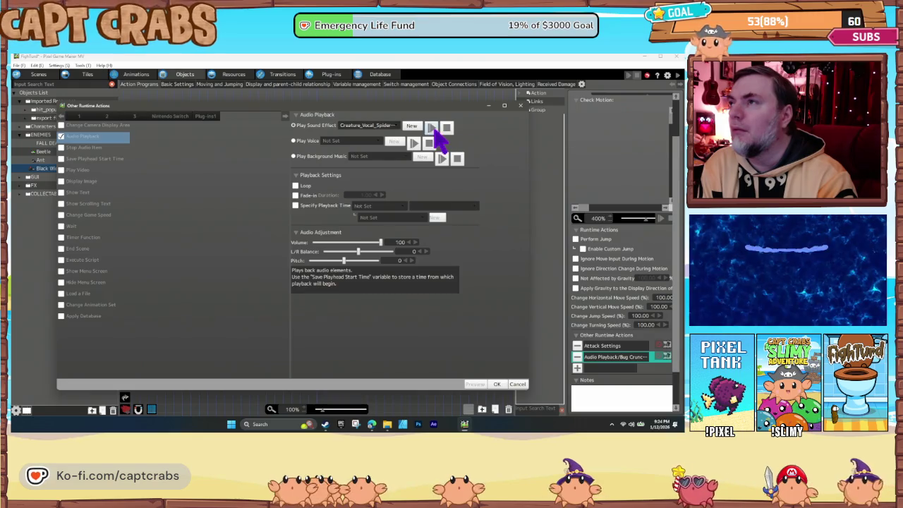
left_click(378, 127)
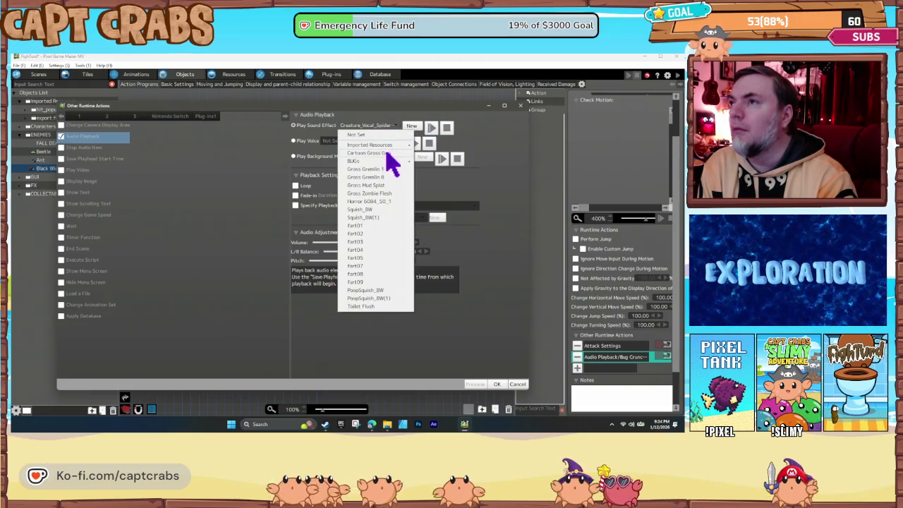
mouse_move(388, 161)
scroll(476, 285, "down", 3)
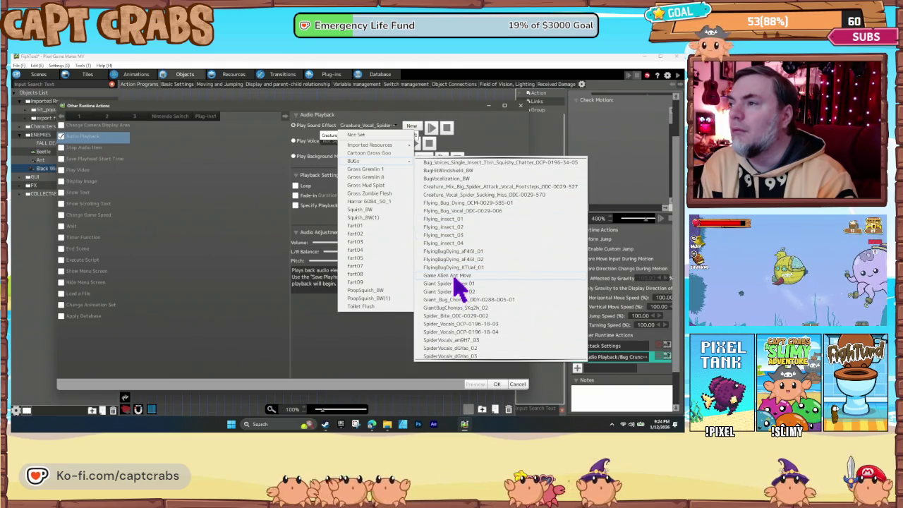
left_click(455, 276)
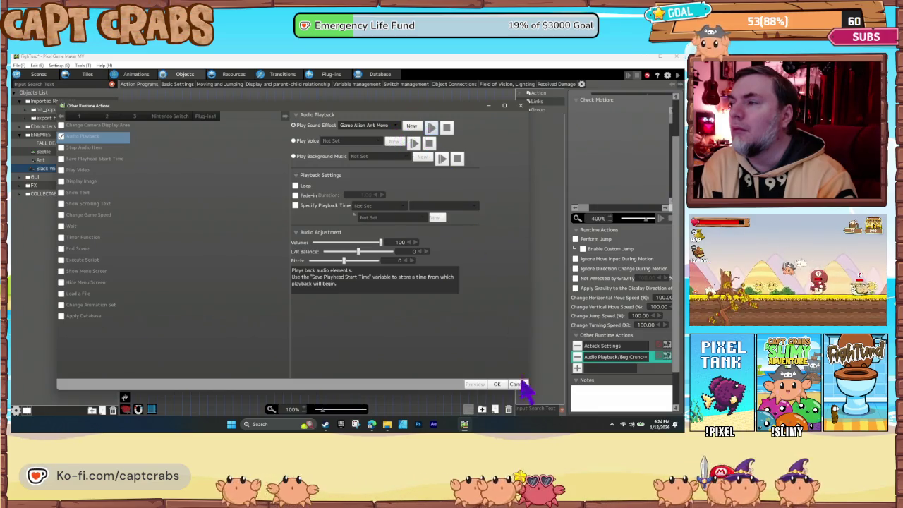
left_click(497, 384)
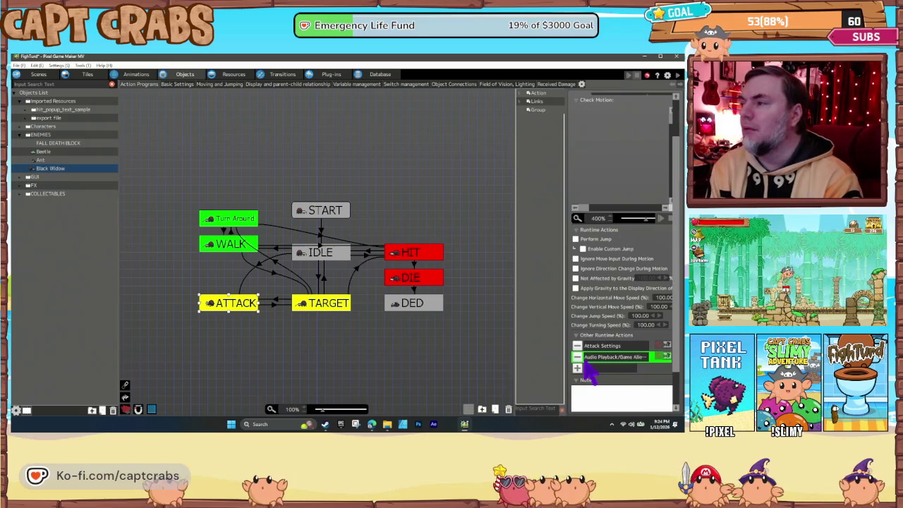
- Paste the Bug Crunch audio action into the DIE state and move it to the top
left_click(413, 278)
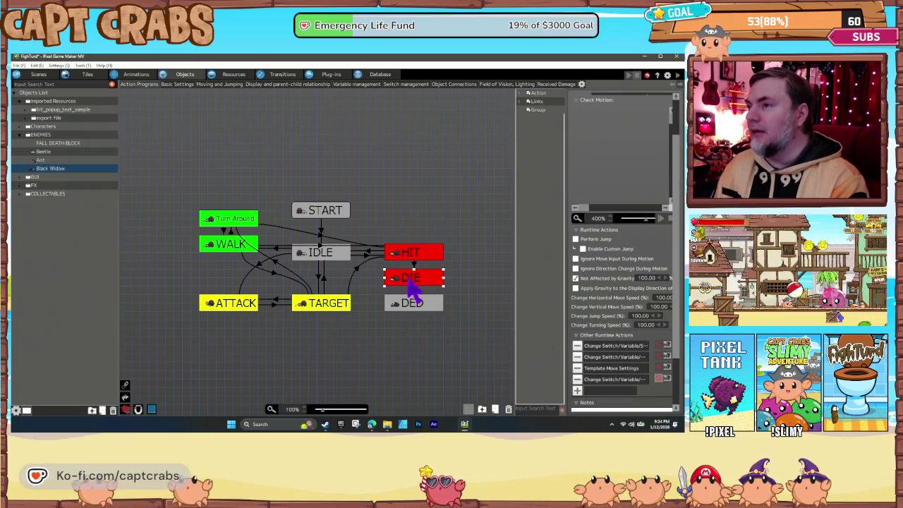
key("ctrl+v")
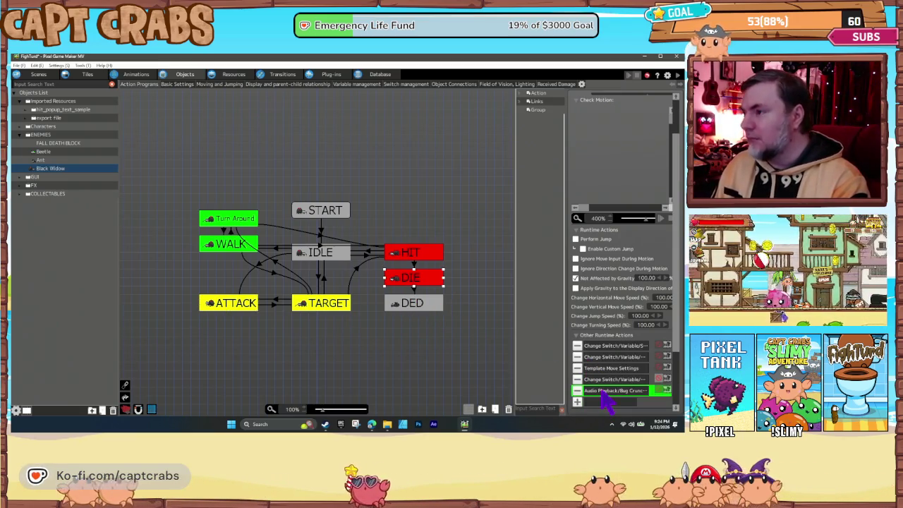
mouse_move(606, 395)
left_mouse_down()
mouse_move(600, 347)
mouse_move(602, 356)
left_mouse_up()
double_click(601, 346)
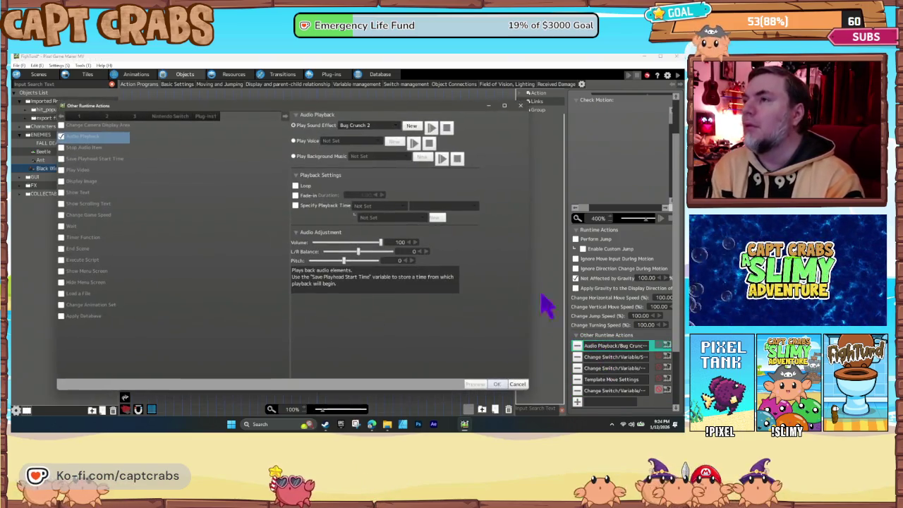
- Audition SpiderVocals_dGYao_03, a spider hiss, Giant Spider Queen 02 and SpiderVocals_dGYao_02 for DIE
left_click(374, 127)
mouse_move(370, 161)
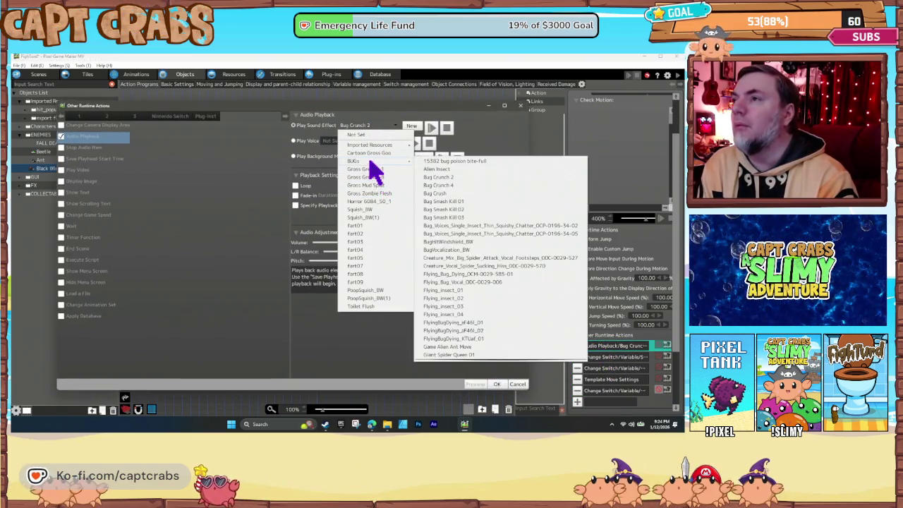
scroll(490, 313, "down", 4)
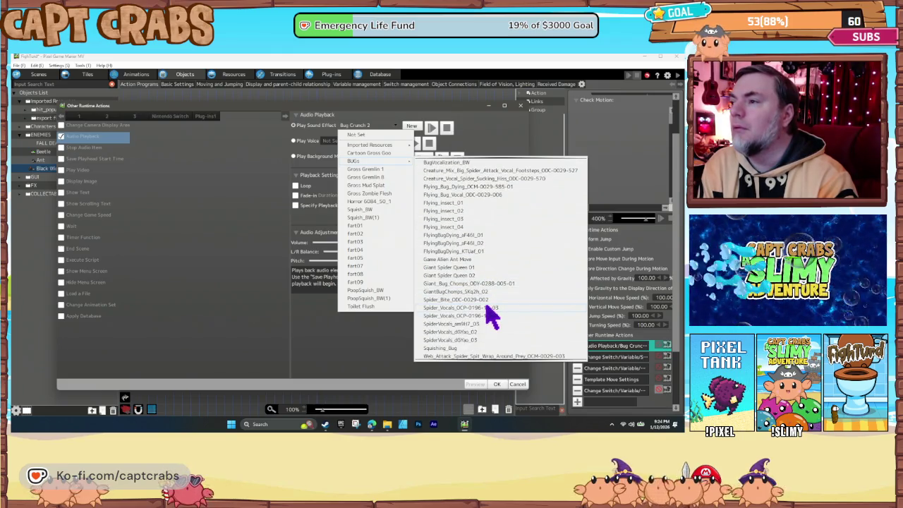
left_click(476, 340)
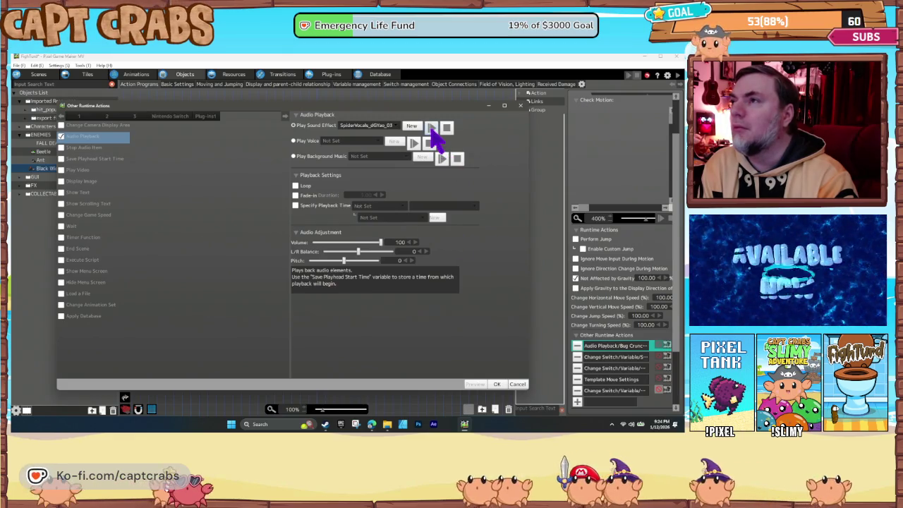
left_click(385, 126)
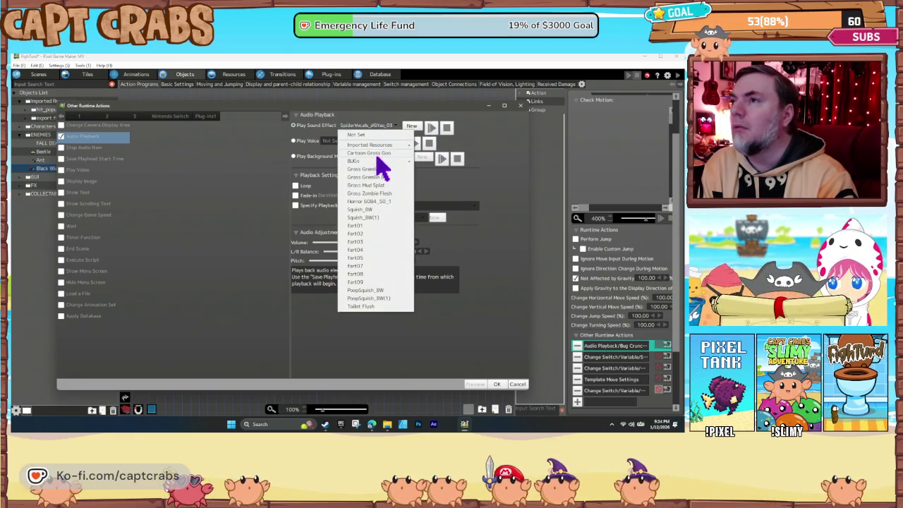
mouse_move(405, 162)
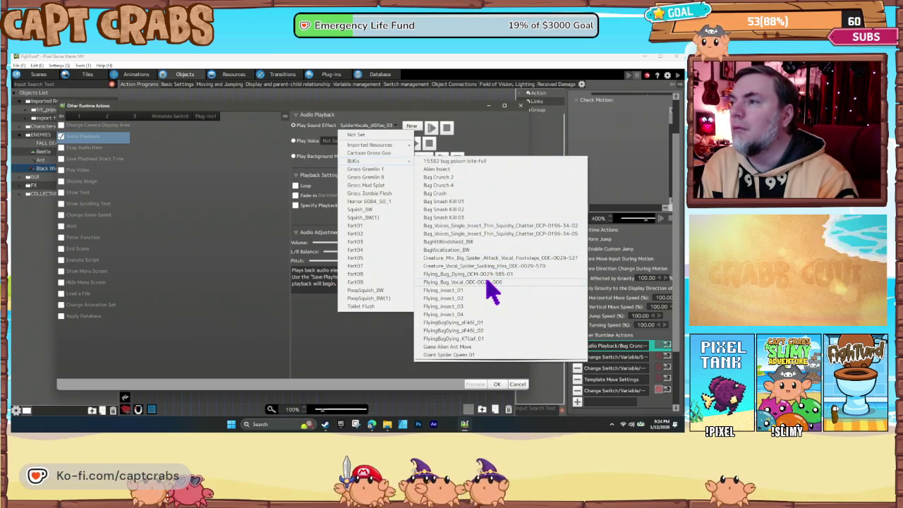
scroll(492, 295, "down", 1)
left_click(484, 259)
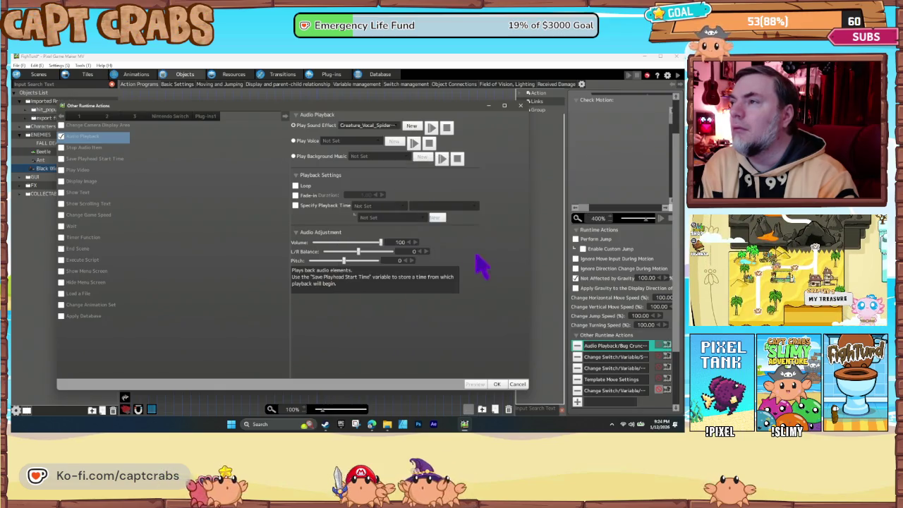
left_click(388, 127)
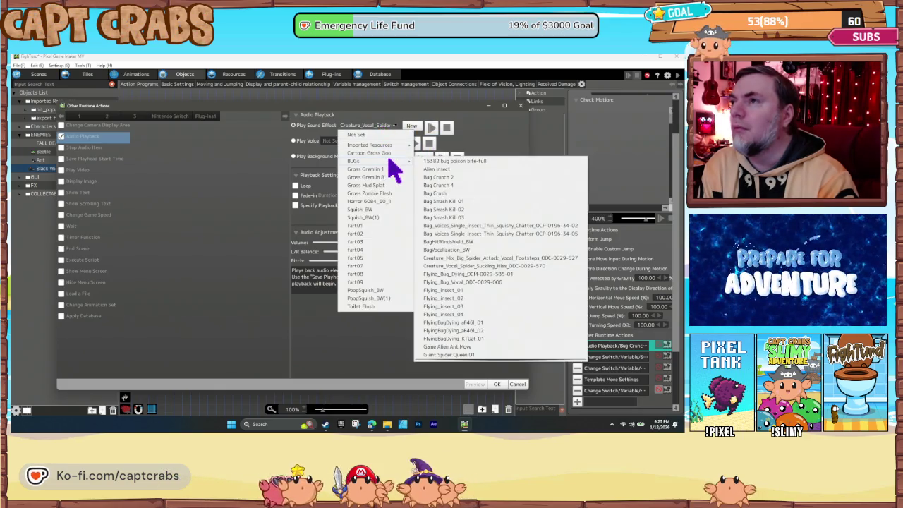
scroll(492, 294, "down", 5)
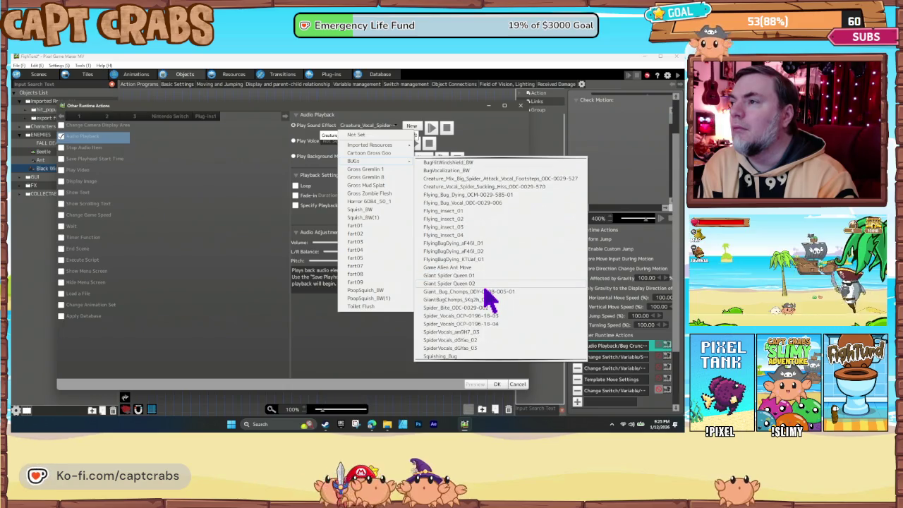
left_click(478, 285)
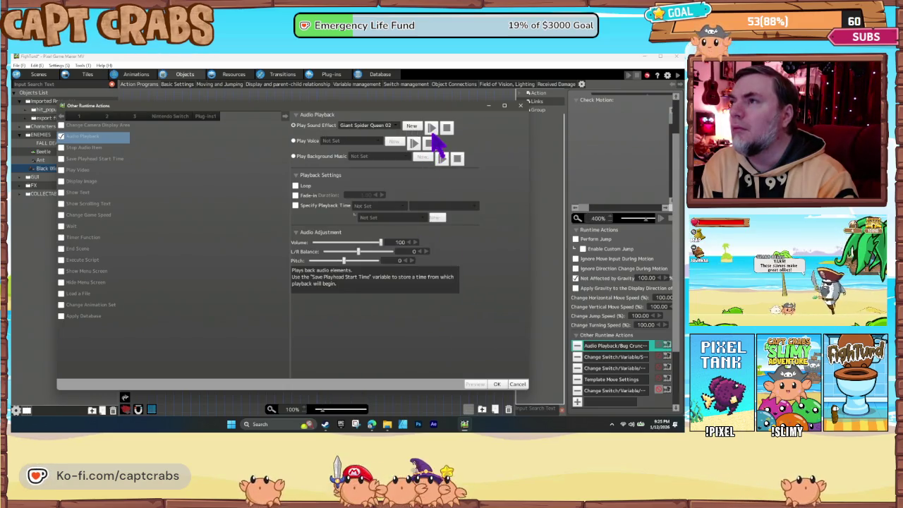
left_click(384, 127)
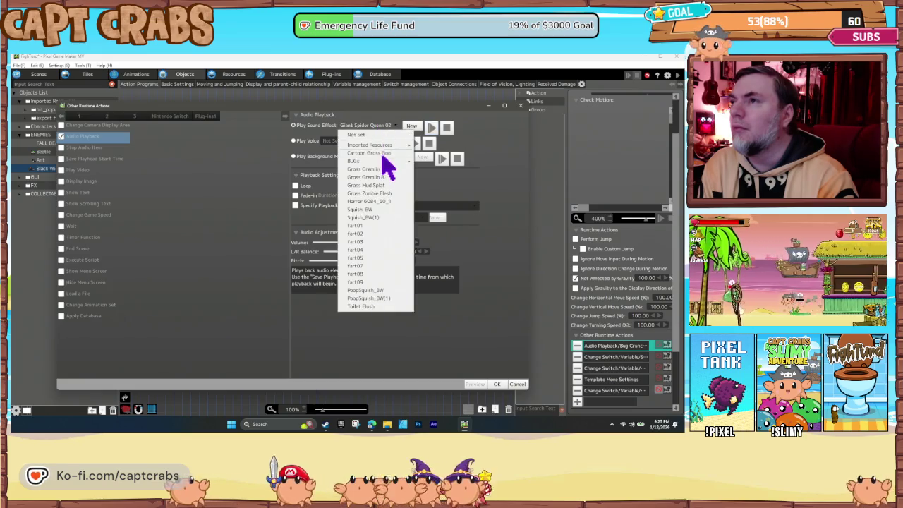
mouse_move(387, 162)
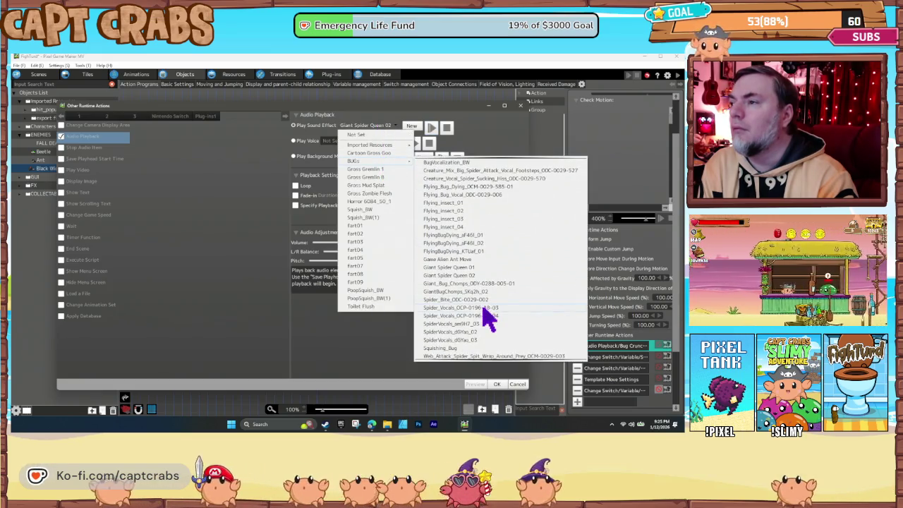
scroll(480, 347, "down", 4)
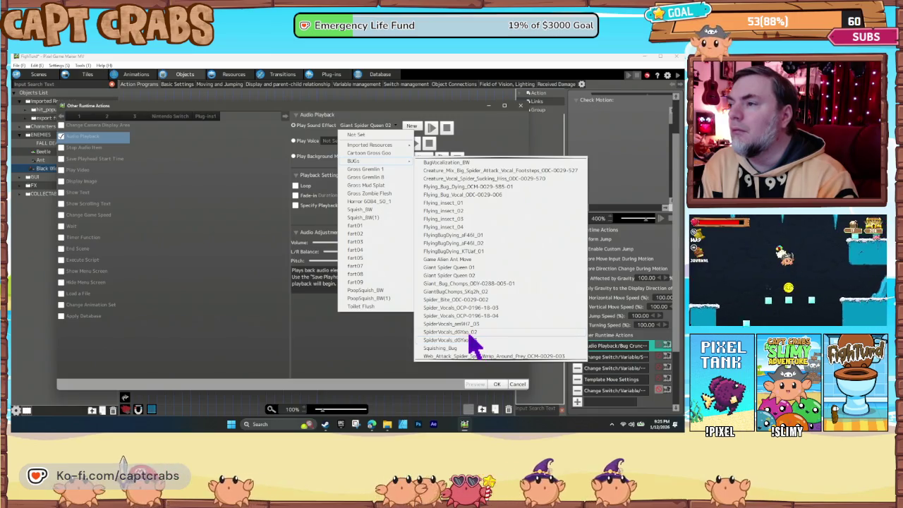
left_click(466, 332)
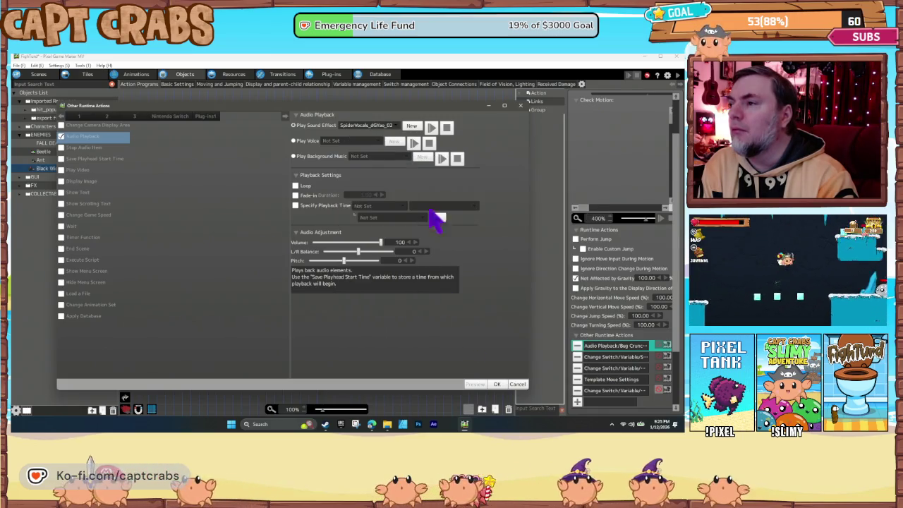
- Try Spider_Vocals_OCP, a big spider attack, bug voices, Bug Smash Kill 03 and 15382 bug poison bite-full
left_click(374, 126)
mouse_move(391, 162)
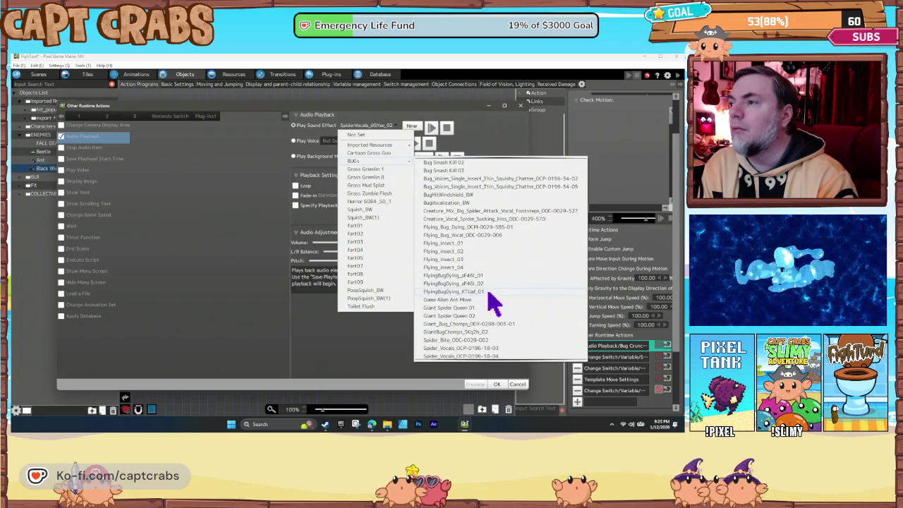
scroll(481, 314, "down", 4)
left_click(478, 316)
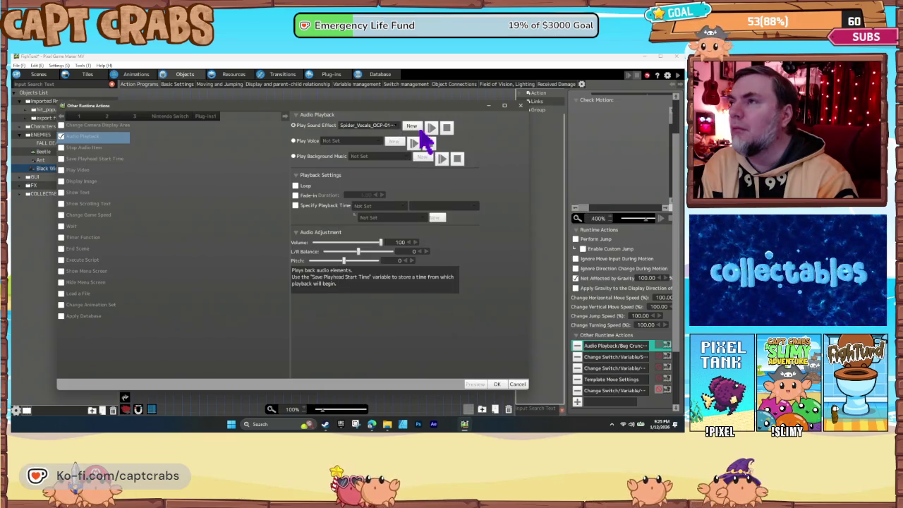
left_click(381, 127)
mouse_move(387, 162)
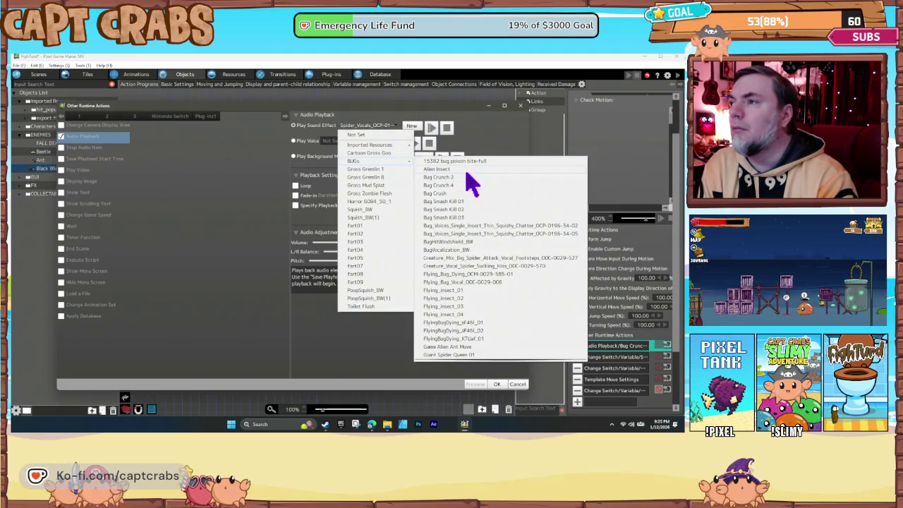
left_click(493, 257)
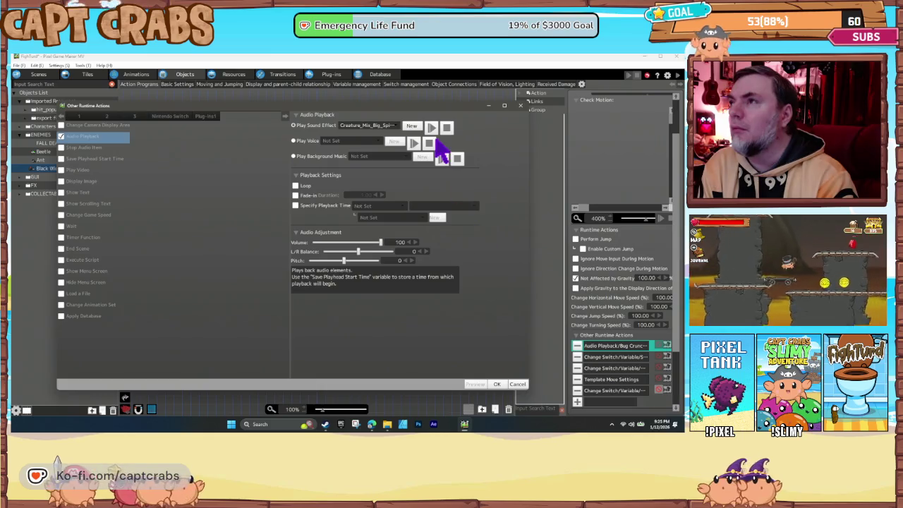
left_click(381, 127)
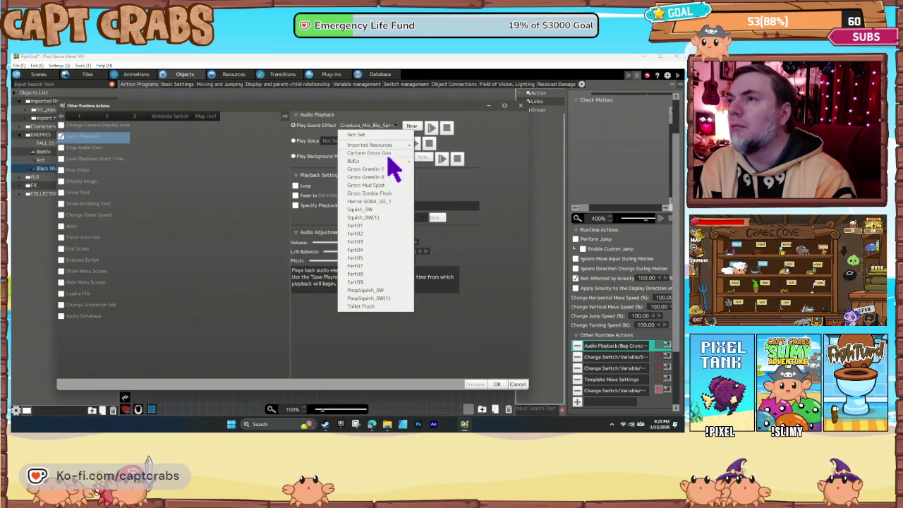
mouse_move(389, 161)
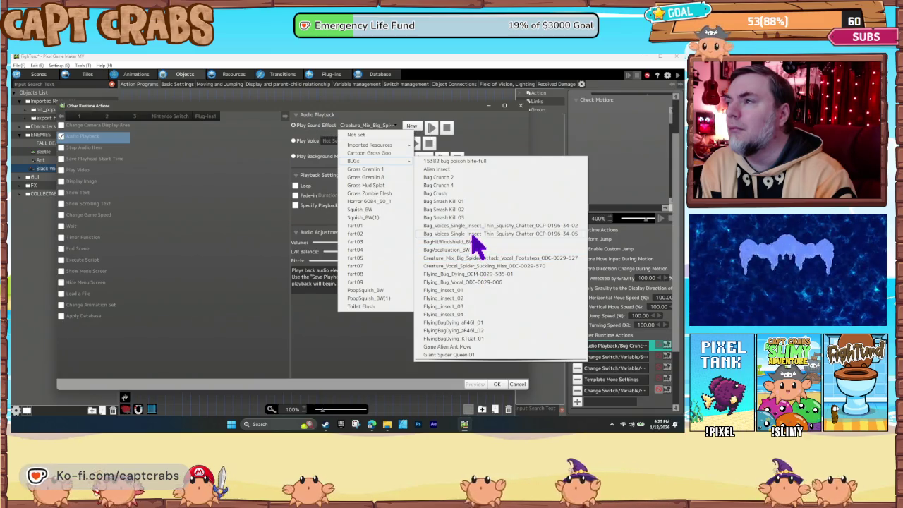
left_click(472, 235)
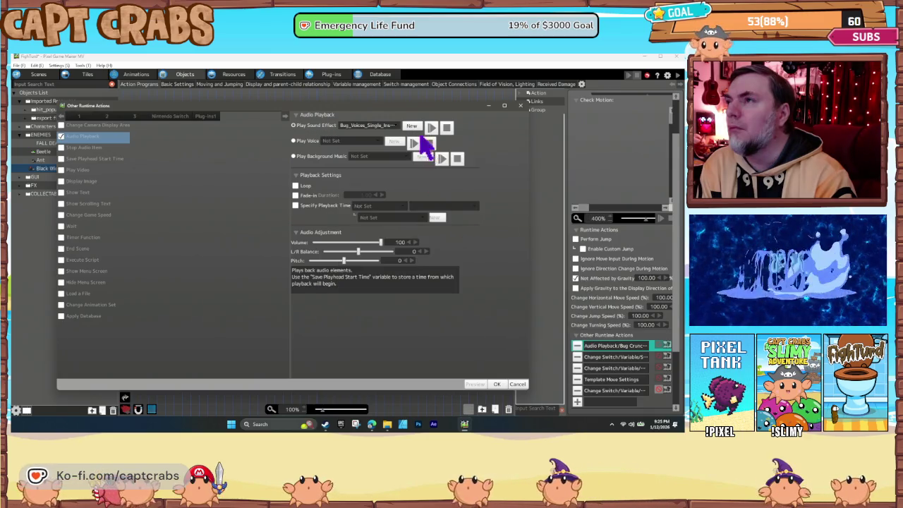
left_click(387, 127)
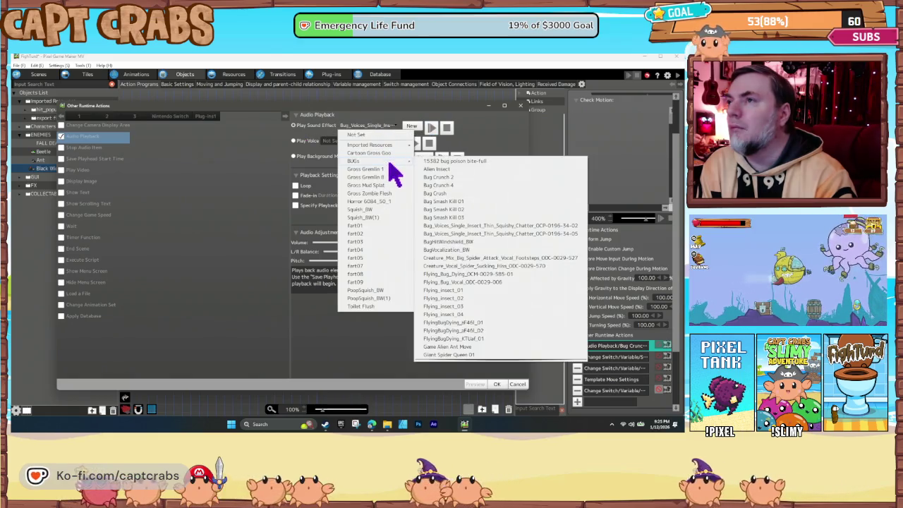
left_click(466, 218)
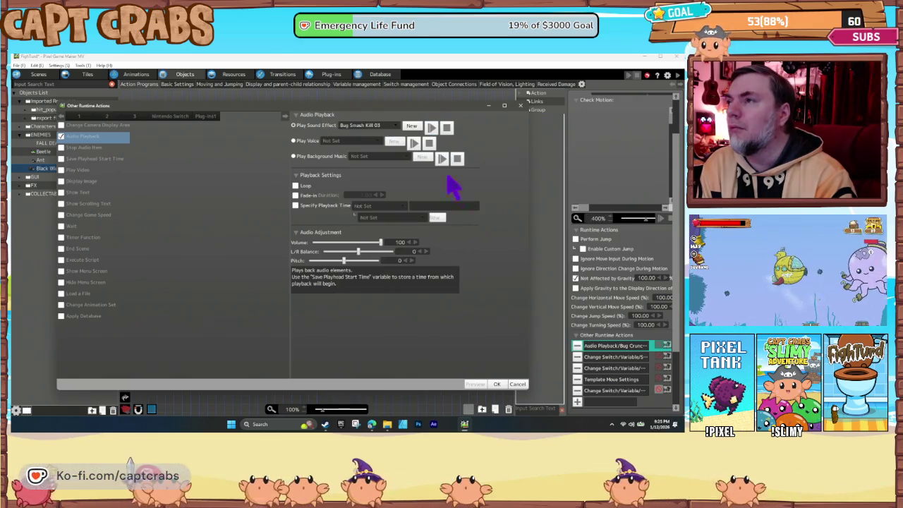
left_click(384, 127)
mouse_move(389, 161)
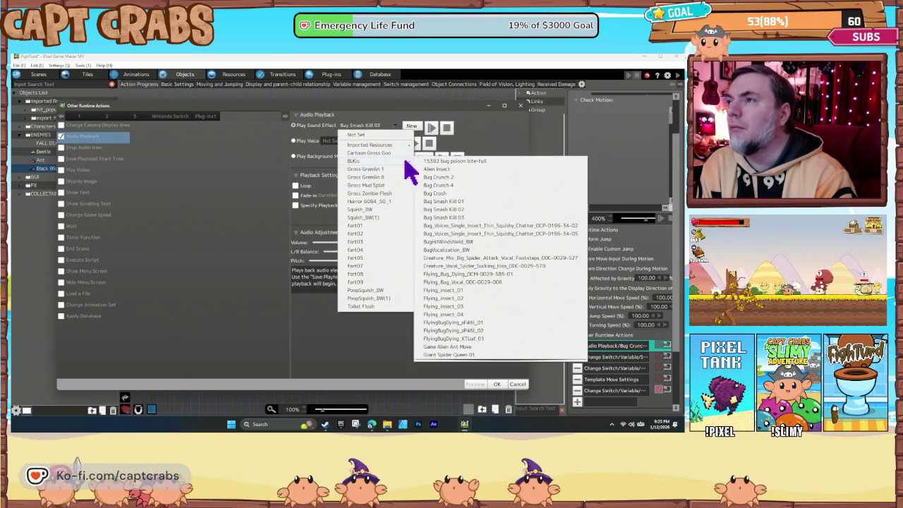
left_click(455, 162)
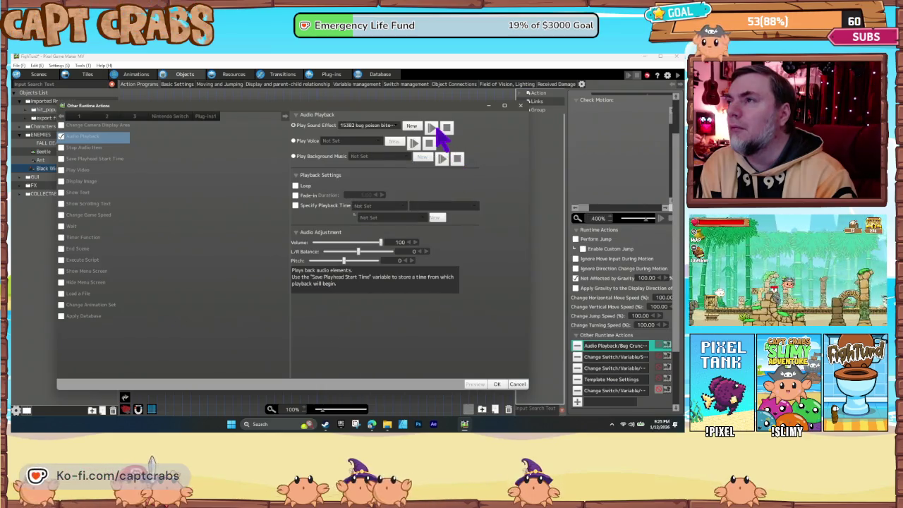
- Settle on Bug Smash Kill 03 as the DIE sound and confirm
left_click(390, 127)
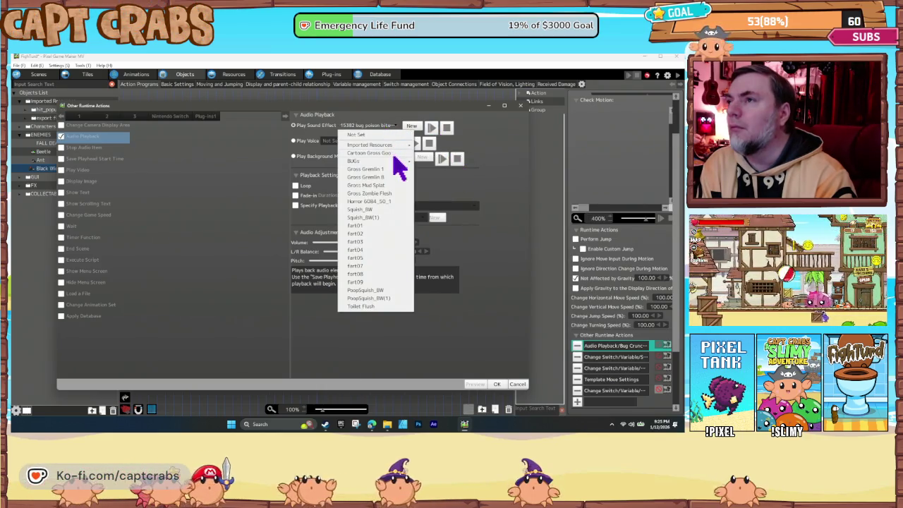
mouse_move(396, 163)
left_click(459, 217)
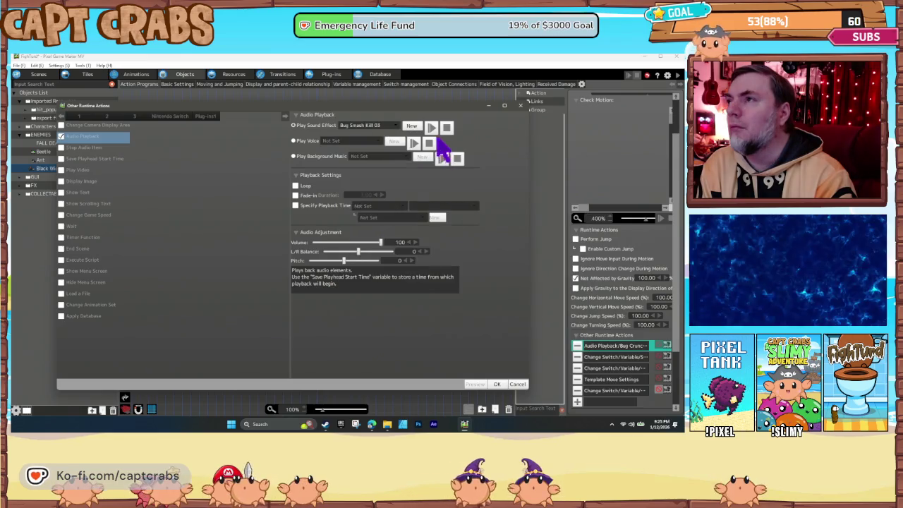
left_click(496, 384)
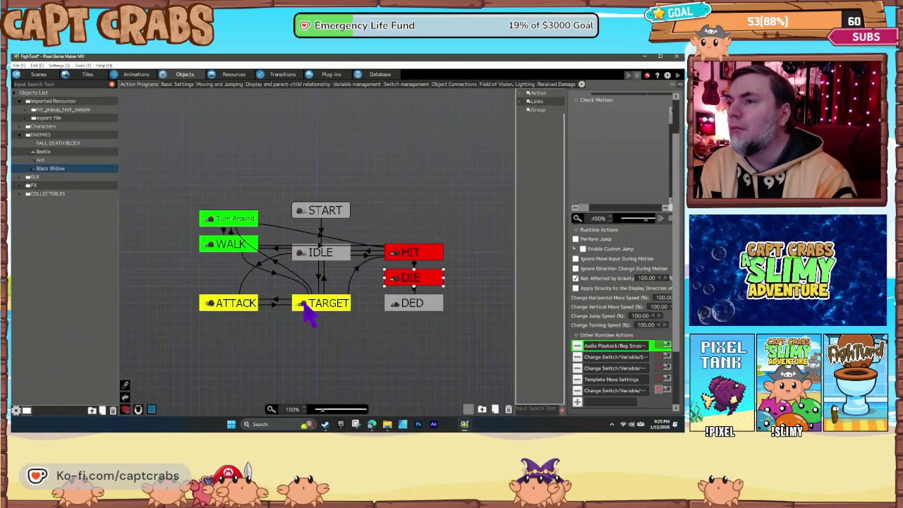
- Change the Black Widow's ATTACK sound to 15382 bug poison bite-full
left_click(240, 308)
double_click(612, 357)
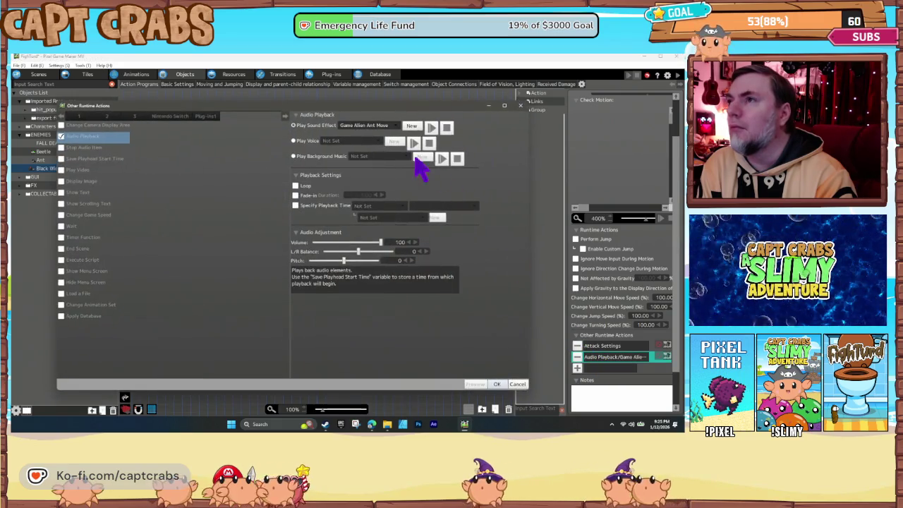
left_click(373, 125)
mouse_move(385, 161)
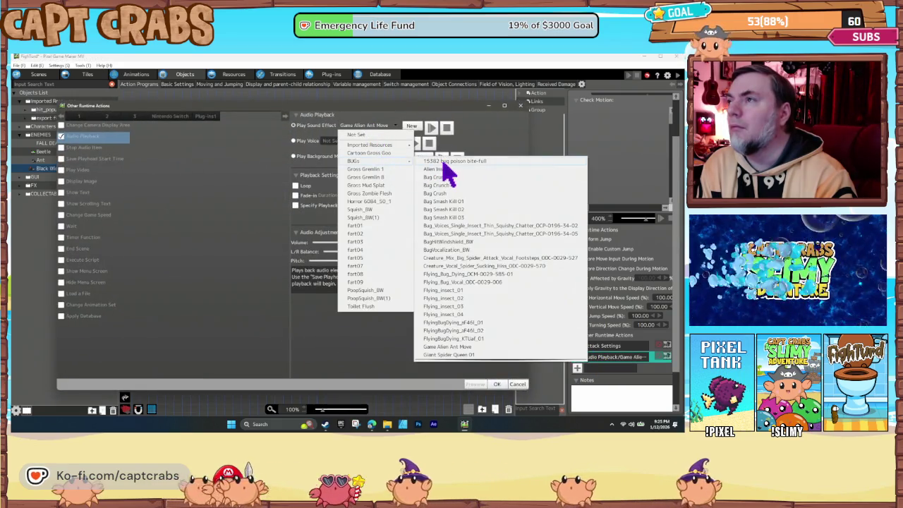
left_click(447, 171)
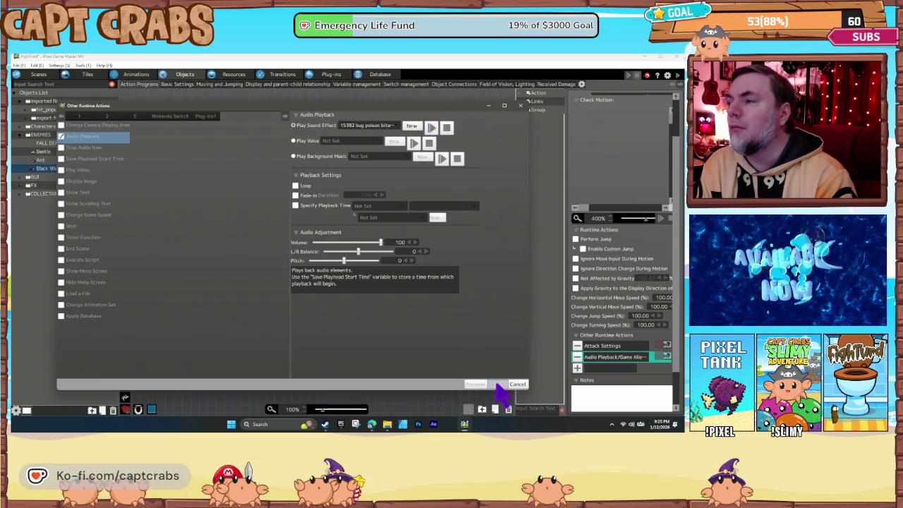
left_click(497, 385)
- Save the project and view the Beetle enemy's state graph
left_click(368, 330)
key("ctrl+s")
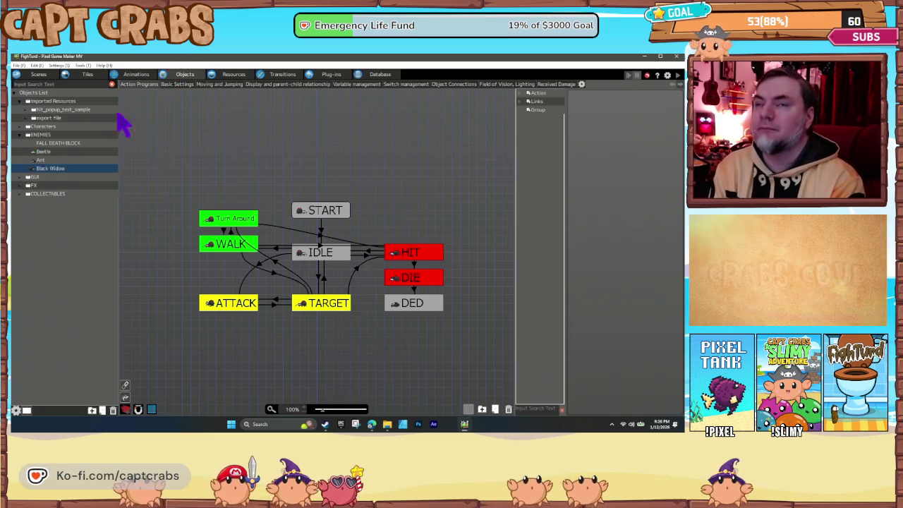
left_click(46, 153)
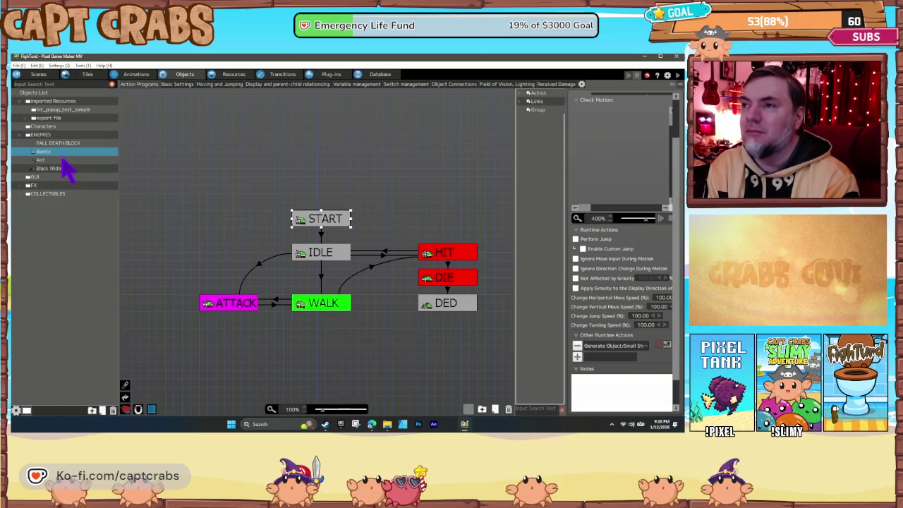
- Review the Ant's state graph, then return to the scene editor
left_click(62, 160)
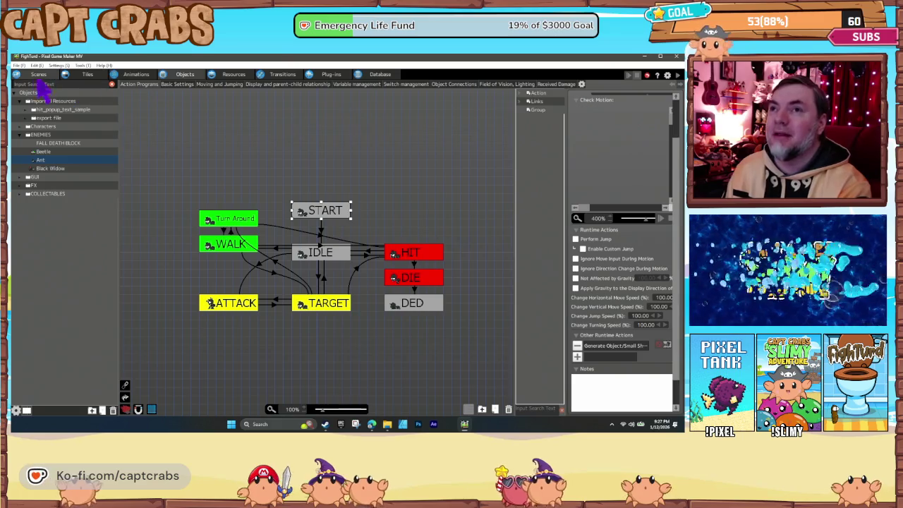
left_click(38, 75)
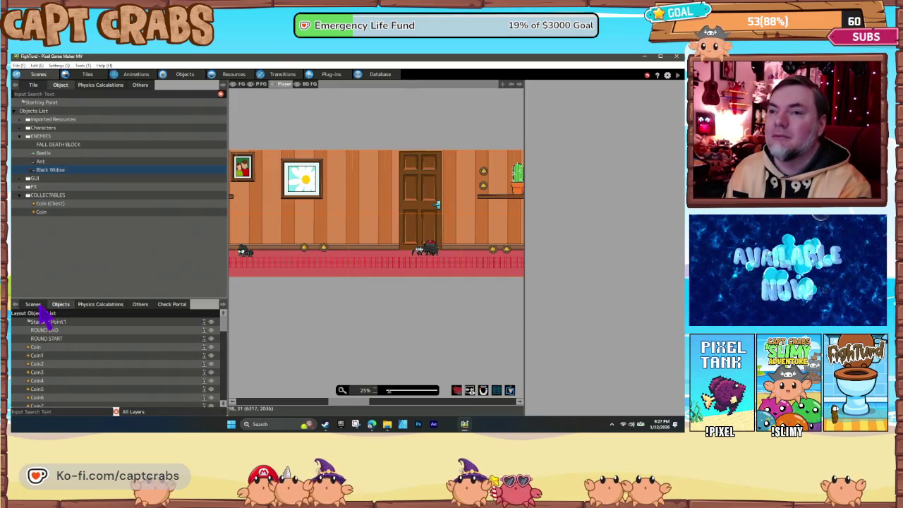
- Make Level 4 - Hallway the start scene and load it for test play
left_click(35, 306)
right_click(120, 401)
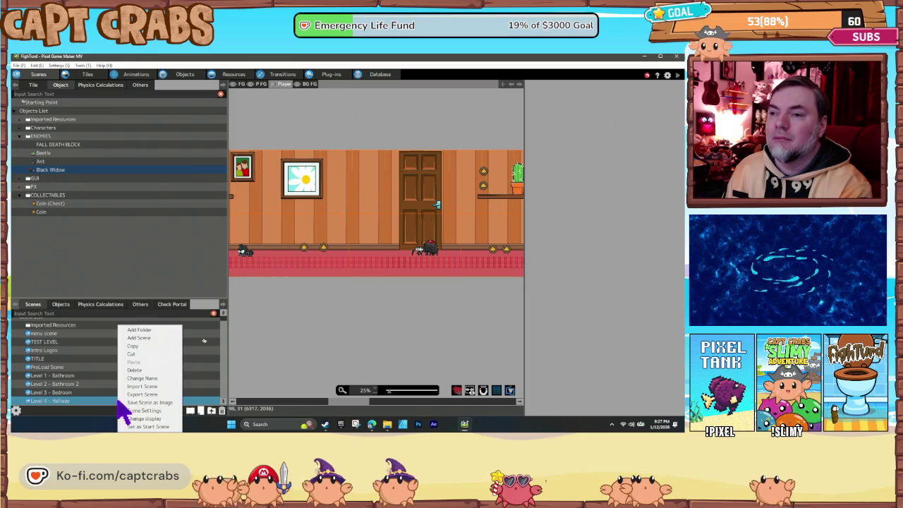
left_click(150, 427)
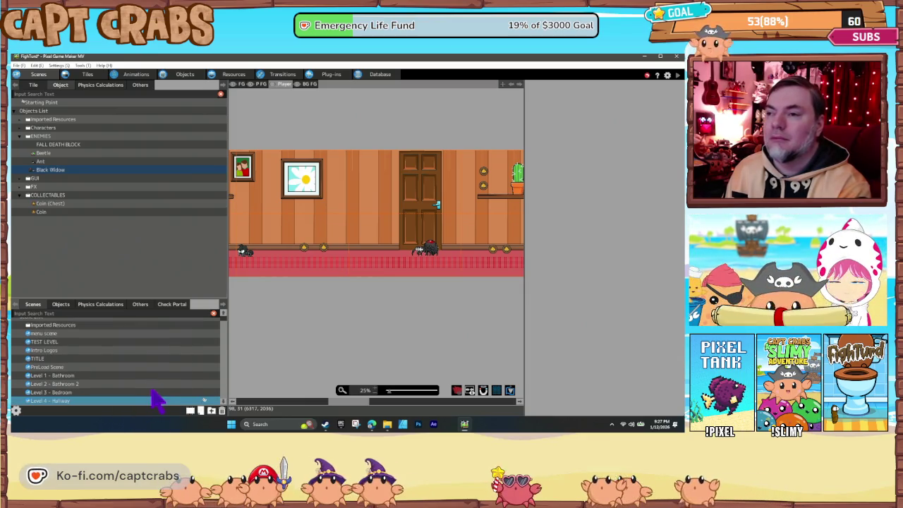
double_click(164, 400)
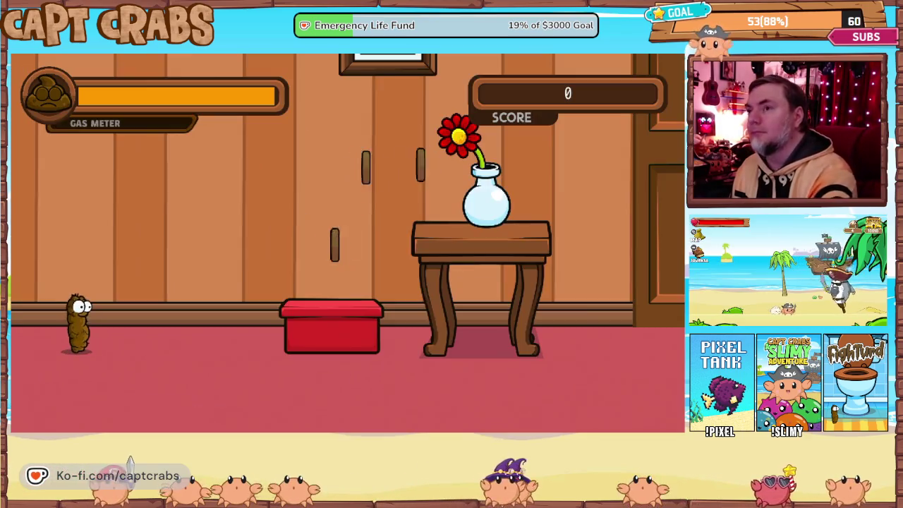
- Jump across the red box and table collecting coins, landing beside the first spider
key("Right")
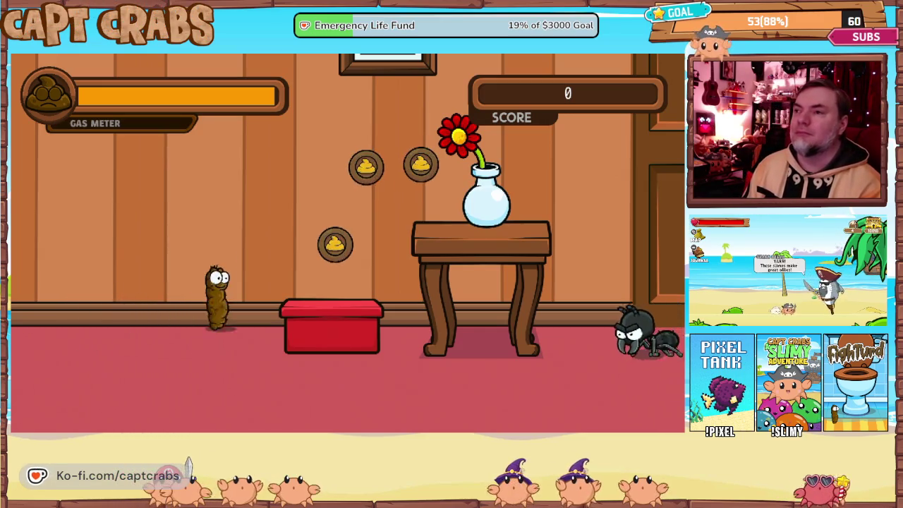
key("space")
key("Right")
key("space")
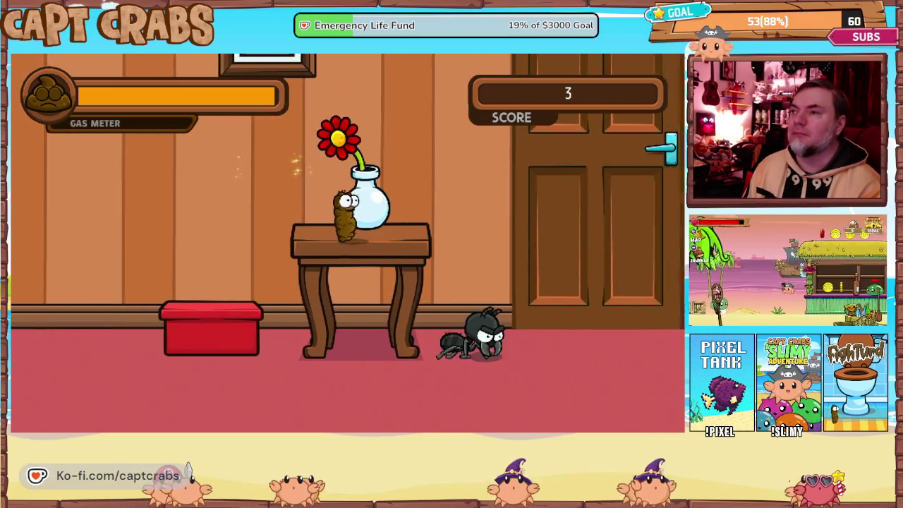
key("Right")
key("space")
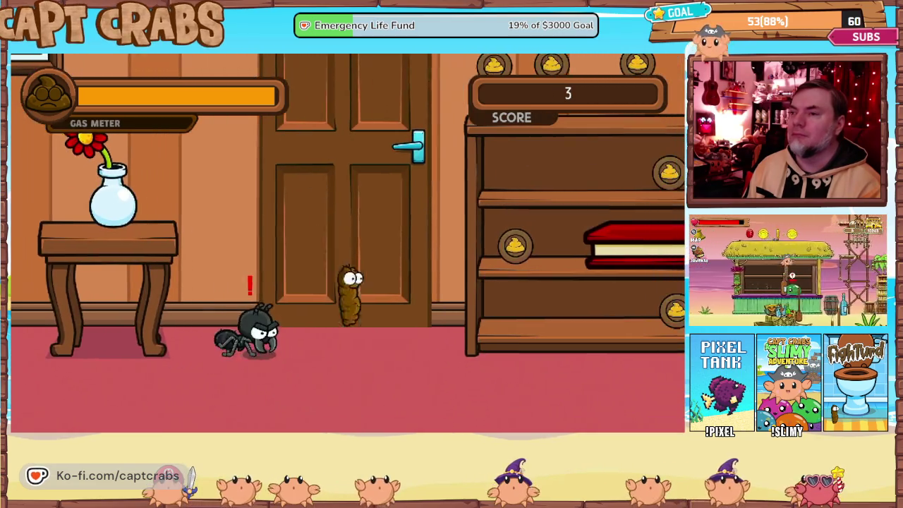
- Defeat the first Black Widow with two gas clouds to hear its sounds
key("Right")
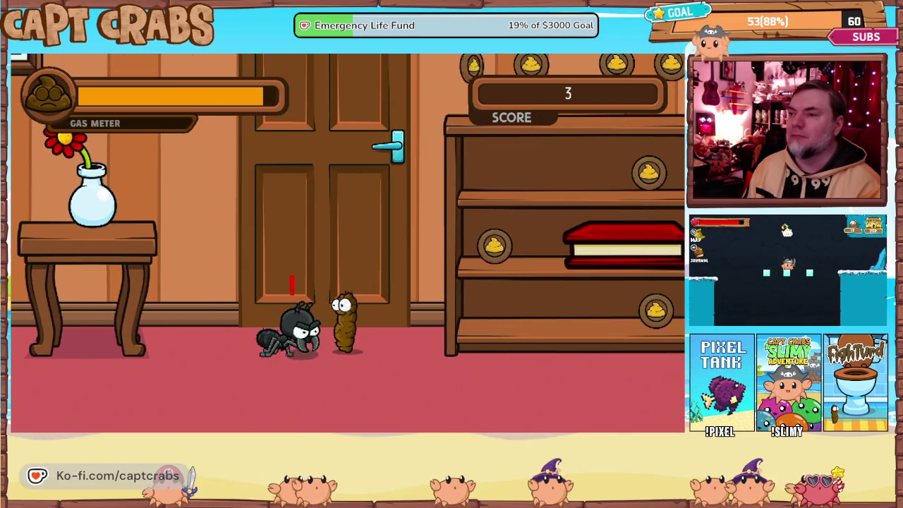
key("space")
key("Left")
key("space")
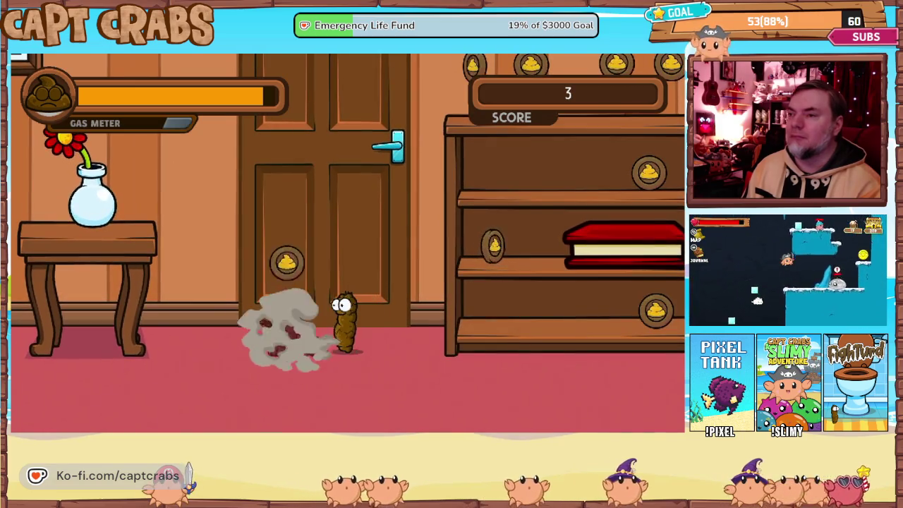
- Climb the shelf past the door, gas the next spider, and fly up collecting coins
key("Right")
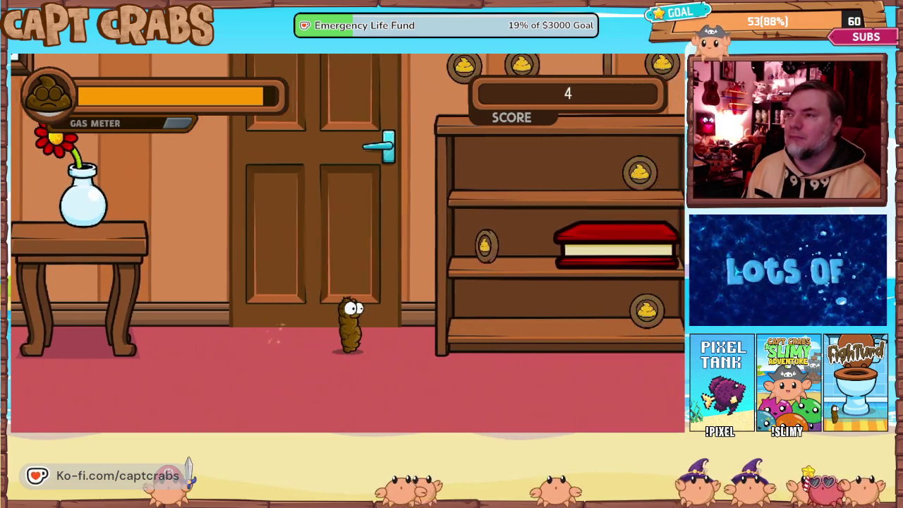
key("Up")
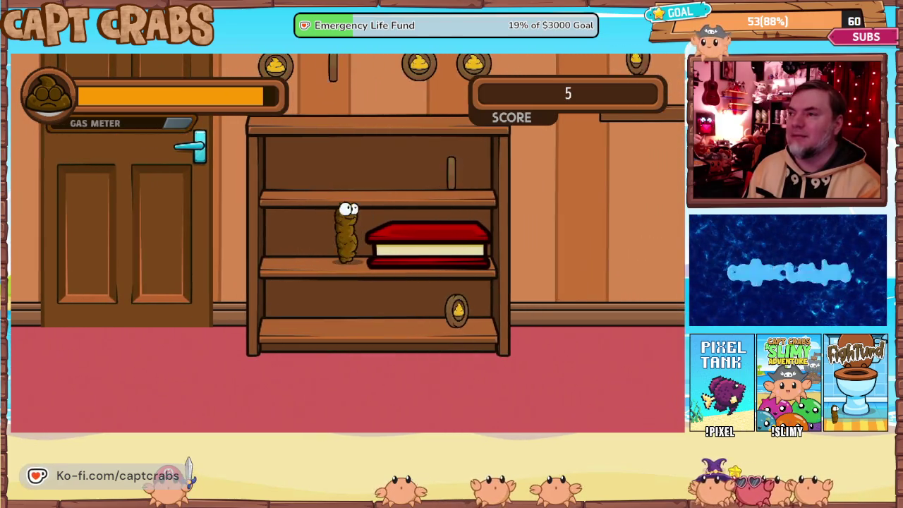
key("Up")
key("Right")
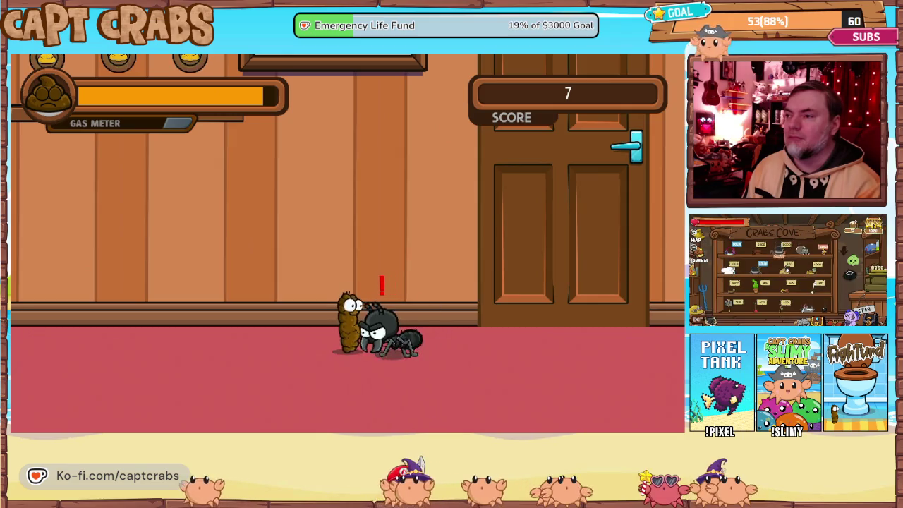
key("space")
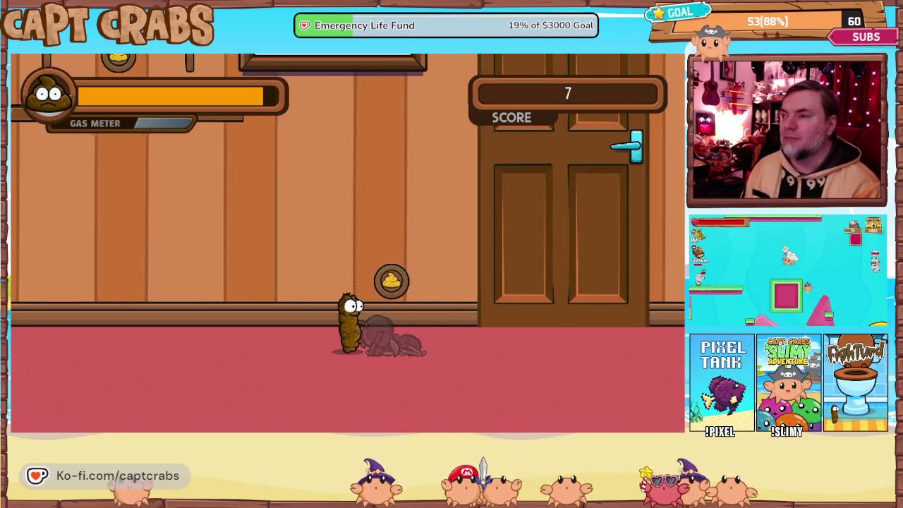
key("space")
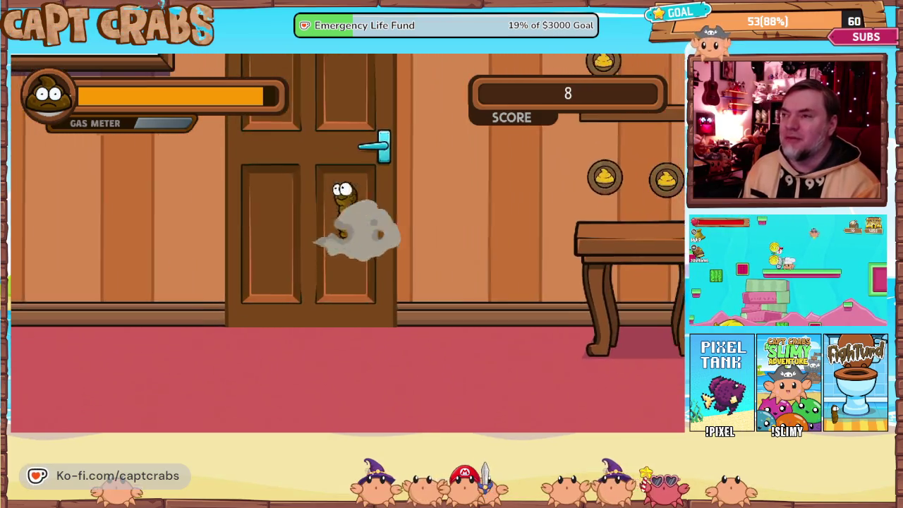
key("space")
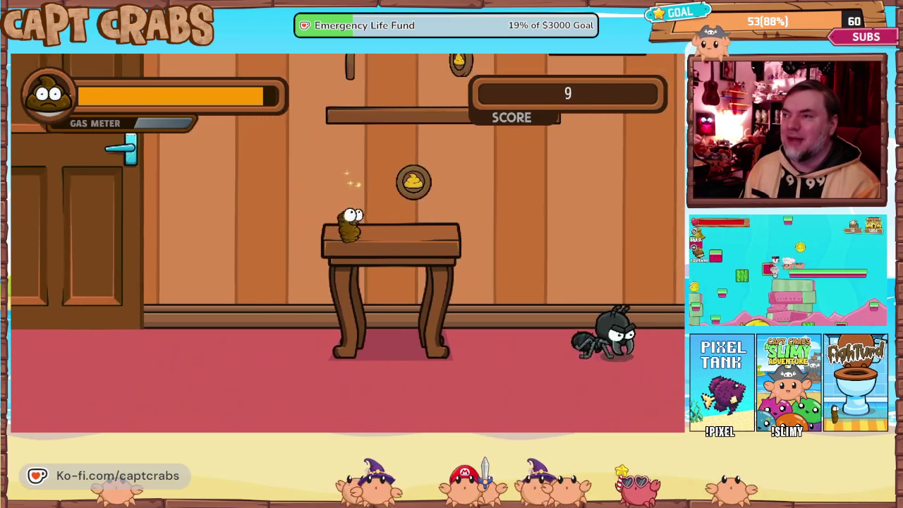
key("space")
key("space")
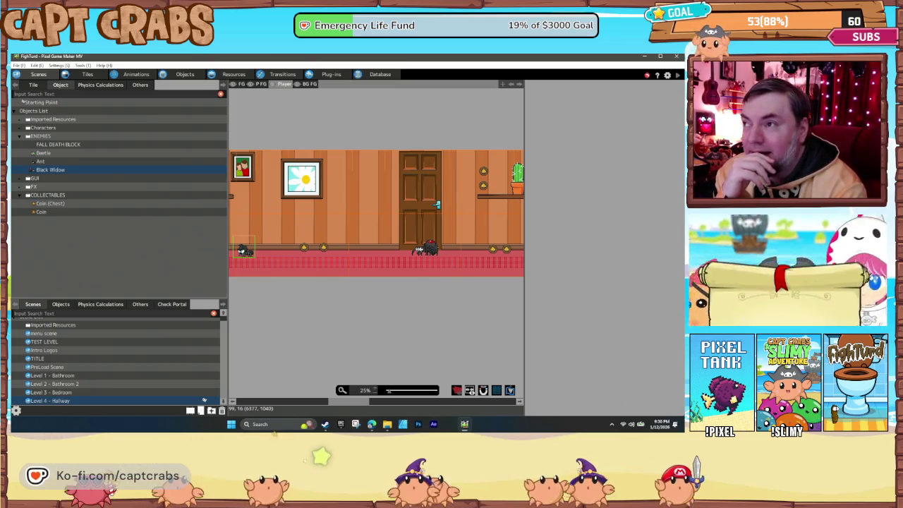
- Nudge the Black Widow by the door to X 8550, Y 1210 and deselect it
left_click(425, 249)
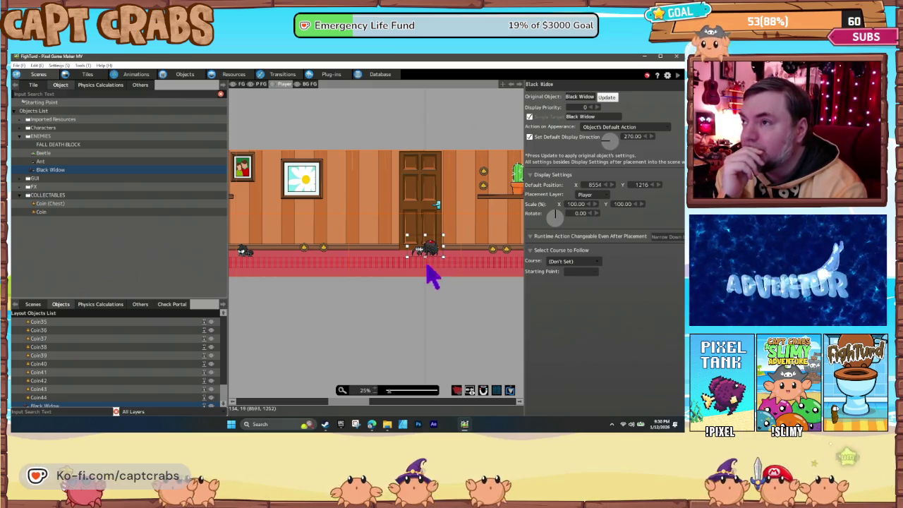
left_click(415, 300)
left_click(425, 251)
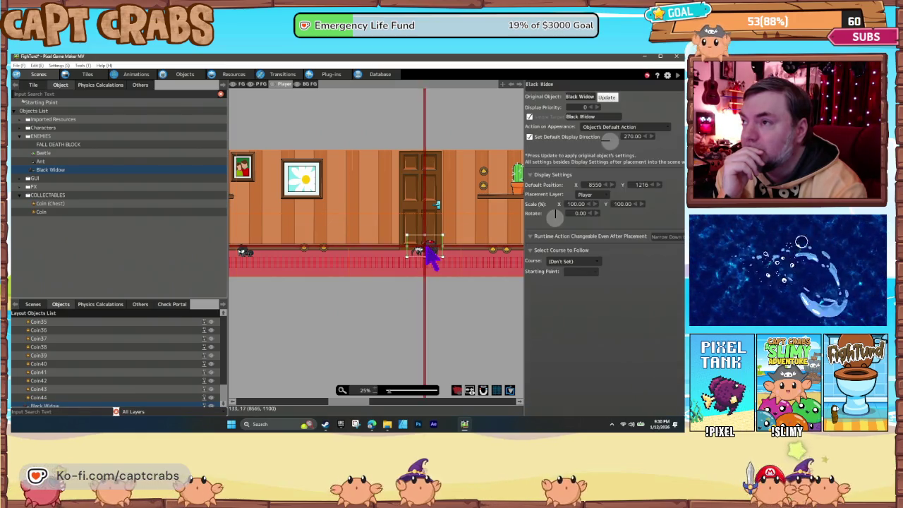
left_click(423, 291)
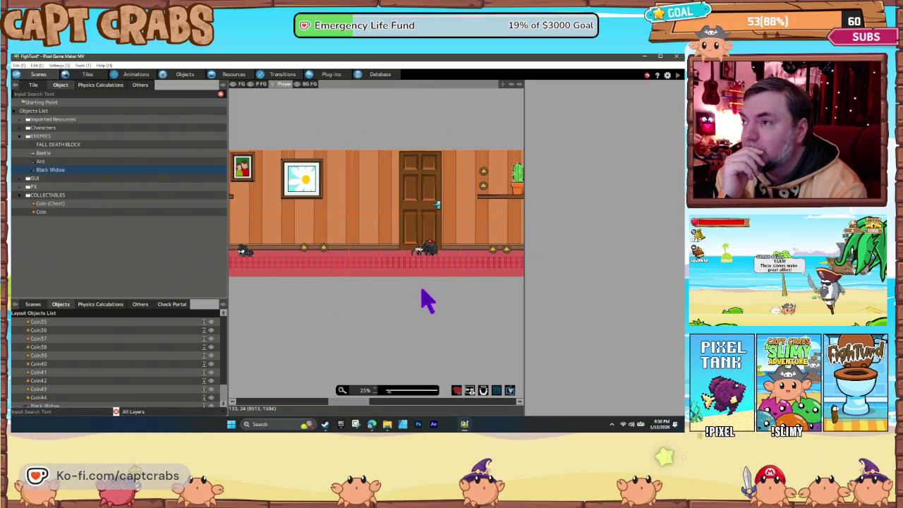
left_click(424, 255)
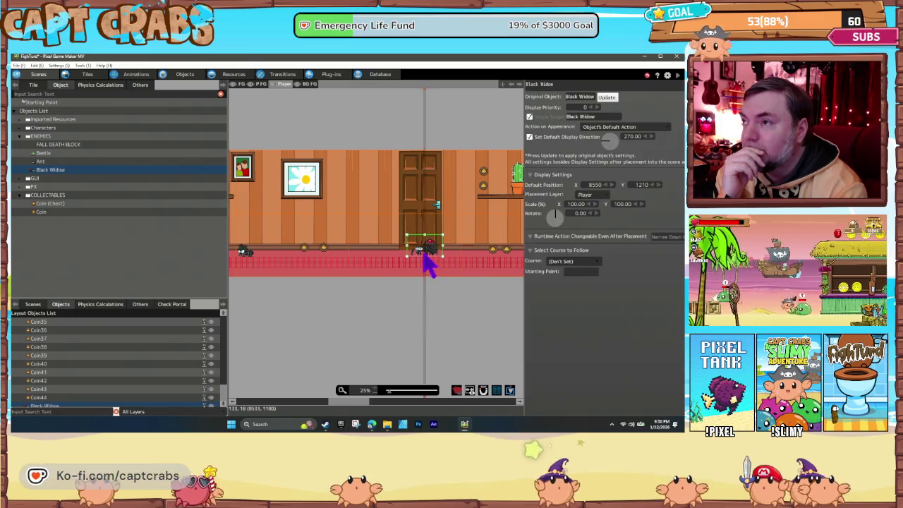
left_click(427, 288)
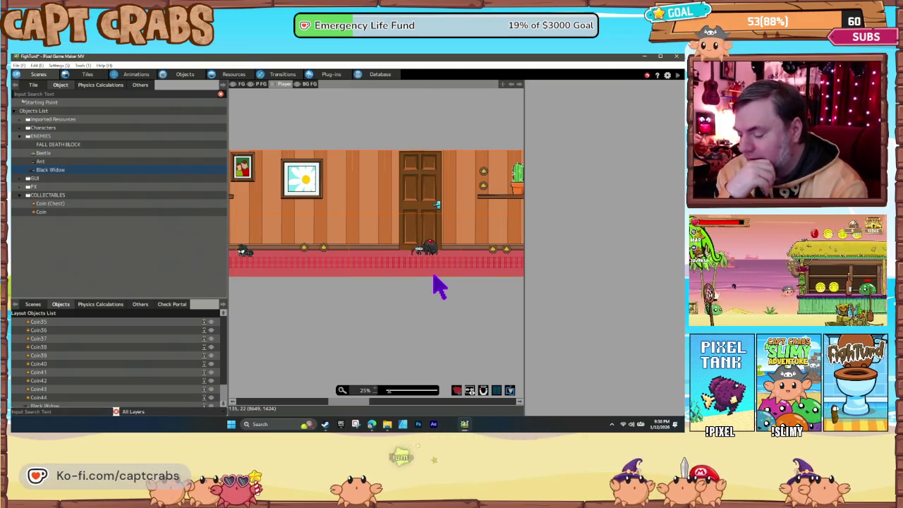
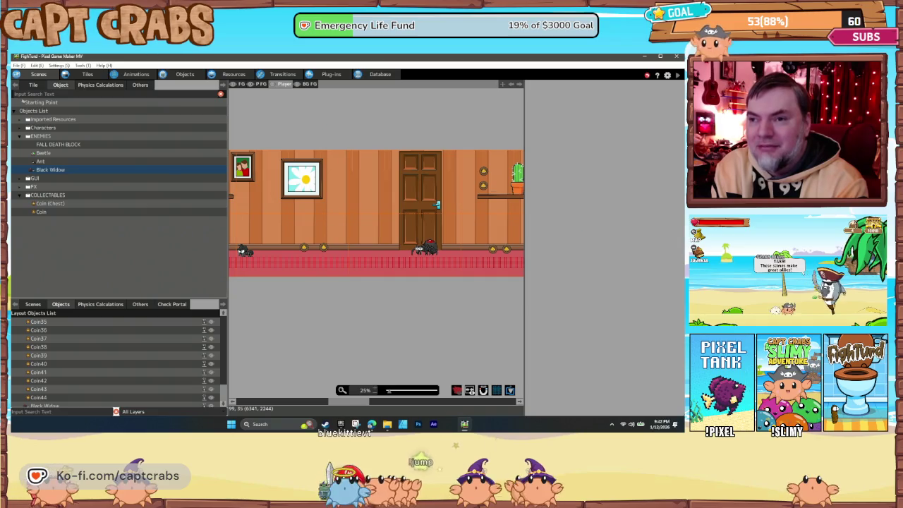
- Make the Intro Logos scene the start scene from the project's Scenes list
left_click(34, 304)
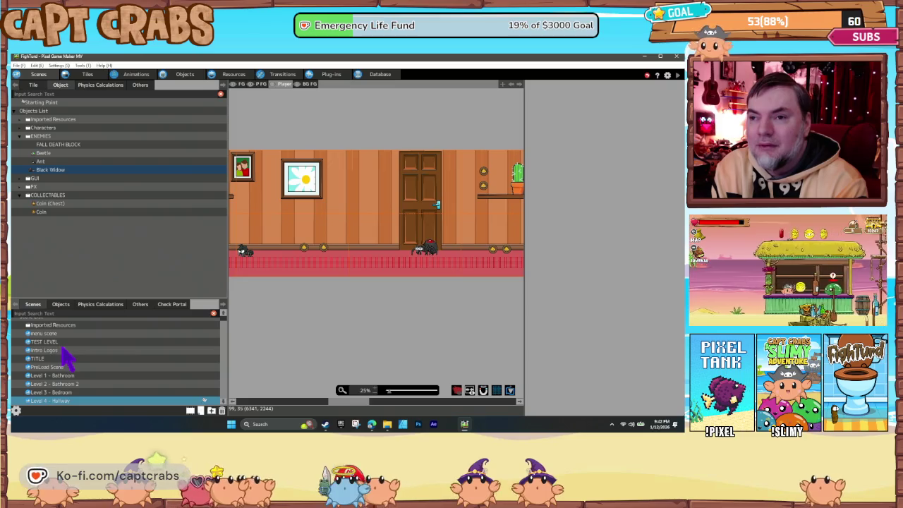
left_click(62, 349)
right_click(67, 352)
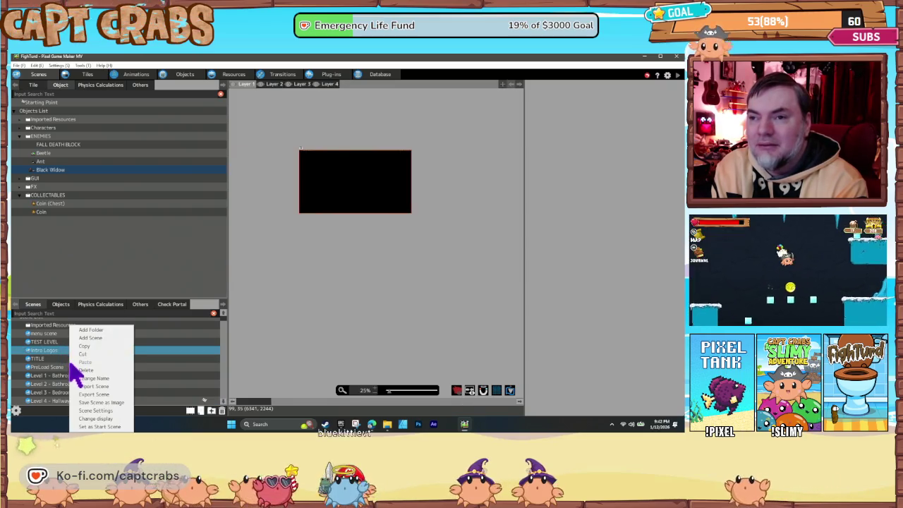
left_click(104, 427)
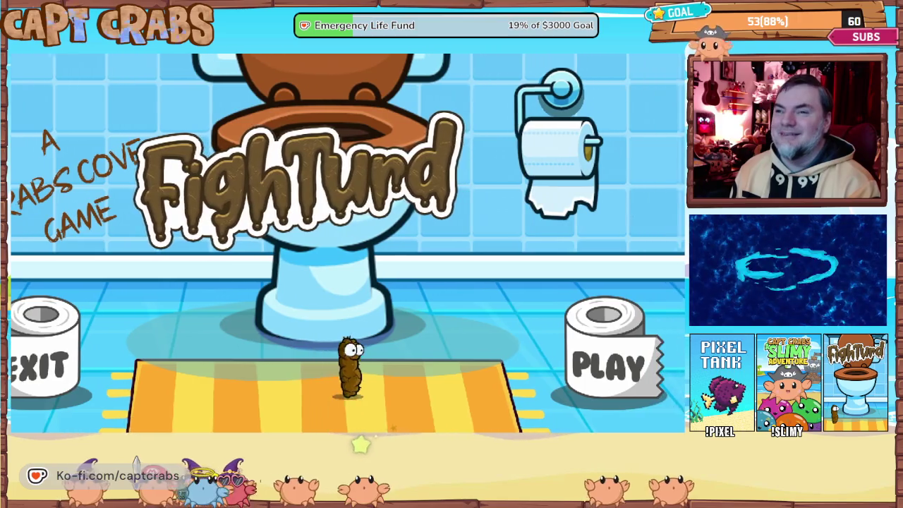
- Walk the turd right onto the PLAY toilet roll to begin the first bathroom level
key("Right")
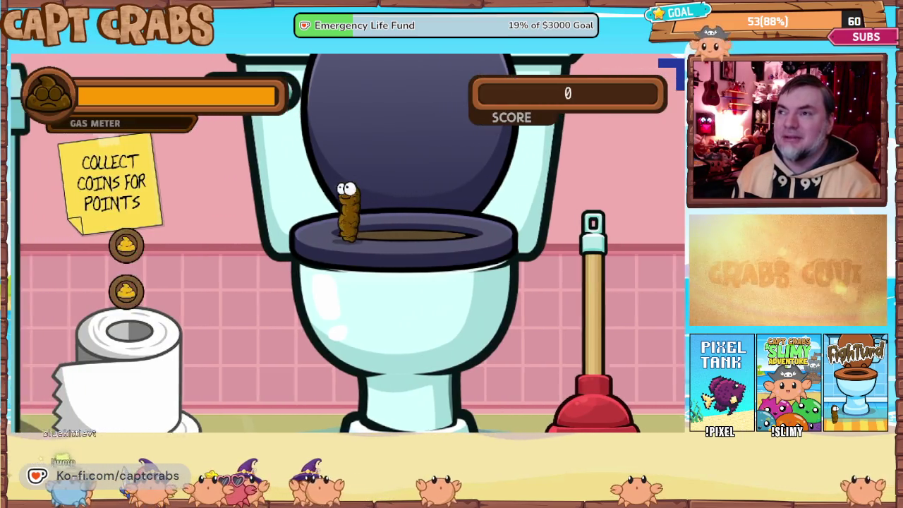
- Jump across the toilet tank, shelf and toilet paper, collecting coins past the plunger
key("Left")
key("space")
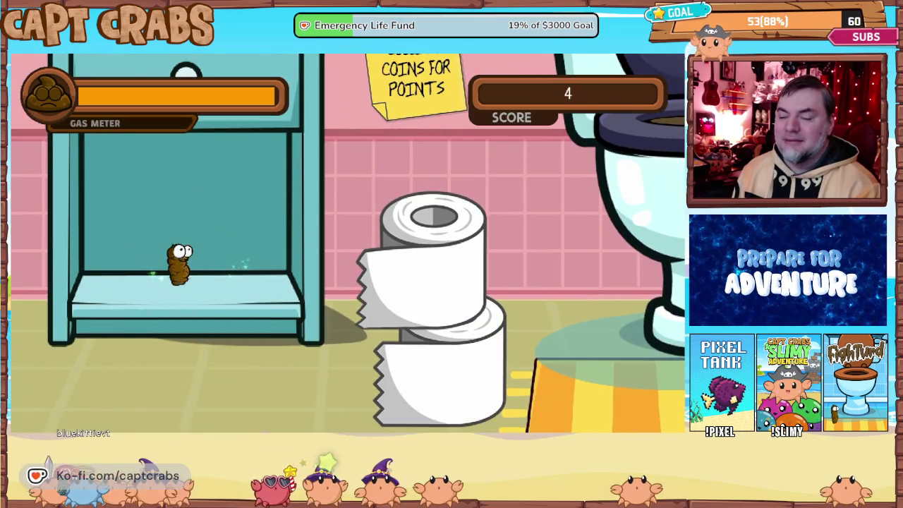
key("space")
key("Right")
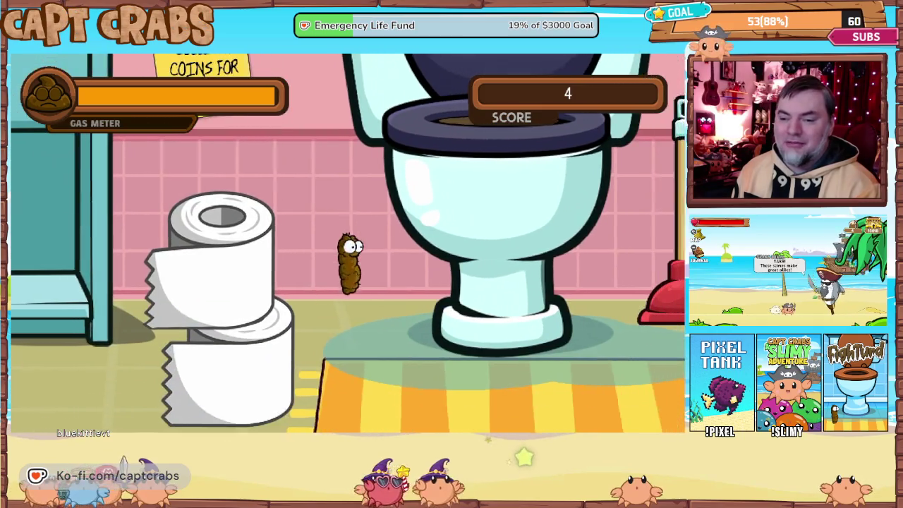
key("Right")
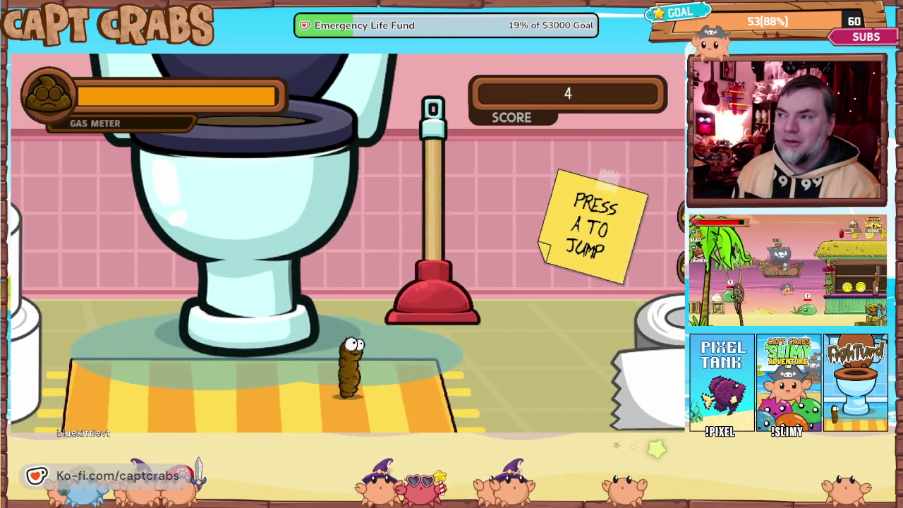
key("Right")
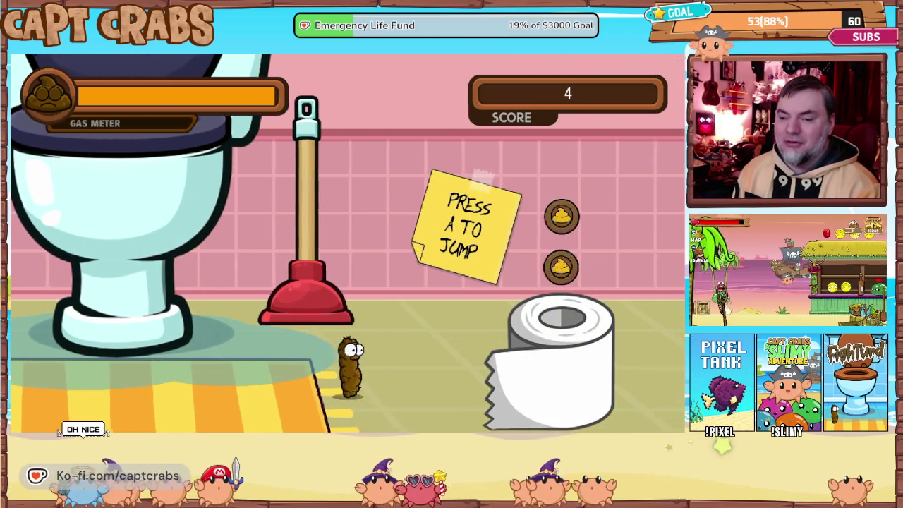
key("space")
key("Right")
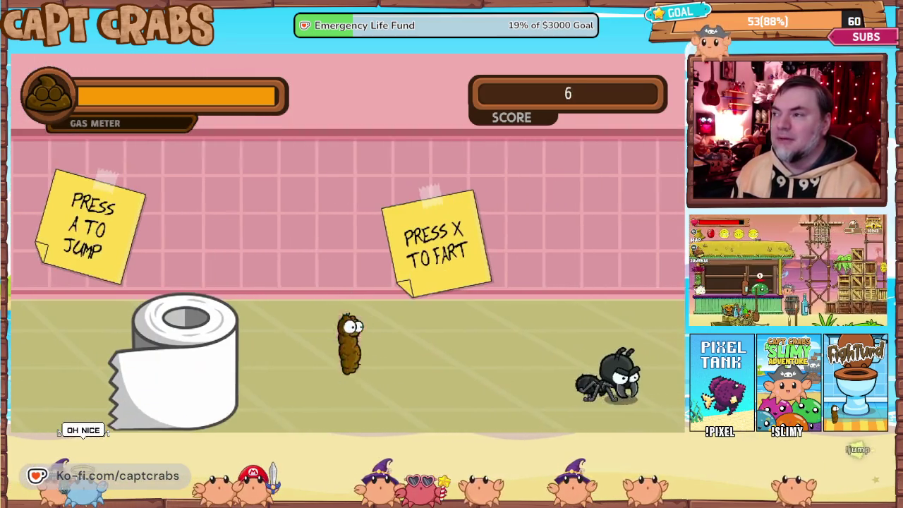
- Fart on the spider with X, grab its dropped coin, and pause the game
key("Right")
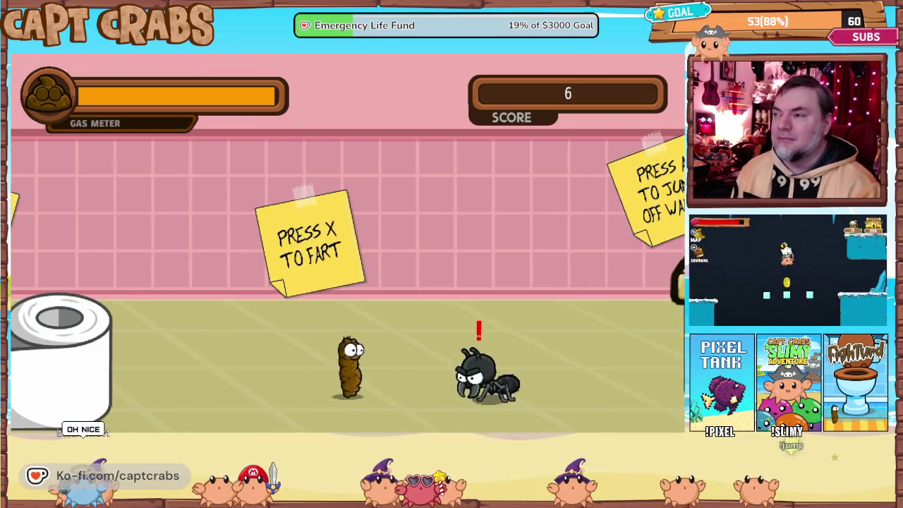
key("x")
key("Right")
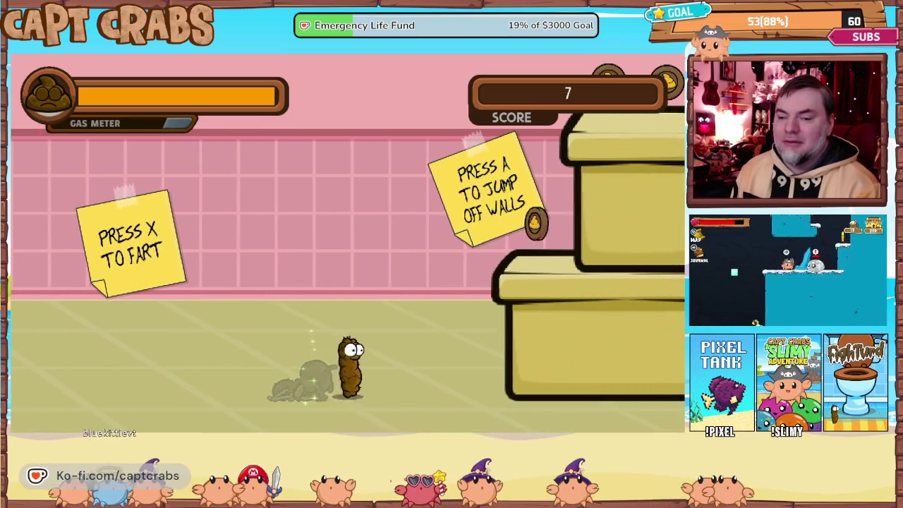
key("Escape")
key("Down")
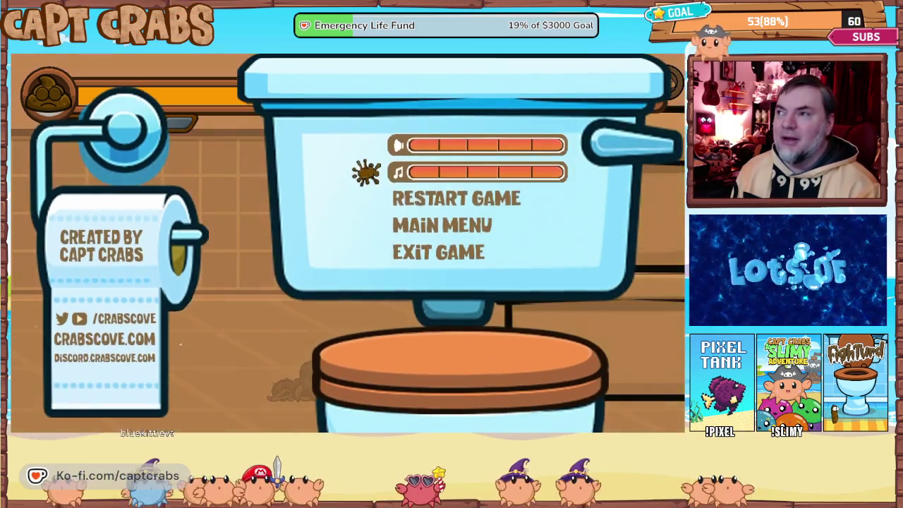
- Cycle through Main Menu, Exit Game and Restart Game, then resume play at score 7
key("Down")
key("Down")
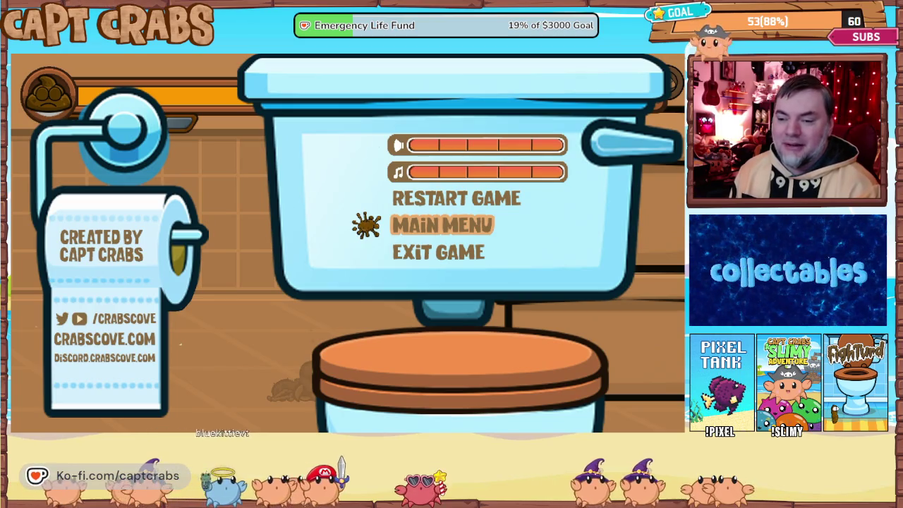
key("Down")
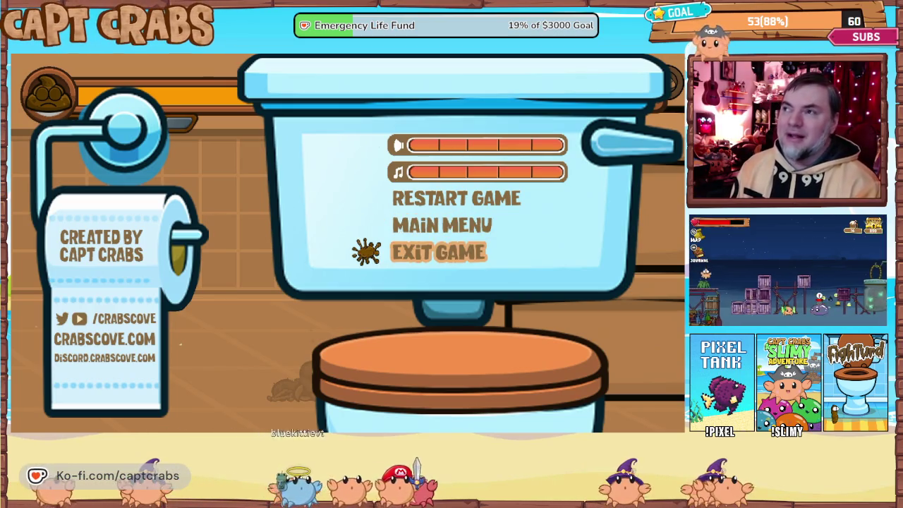
key("Up")
key("Up")
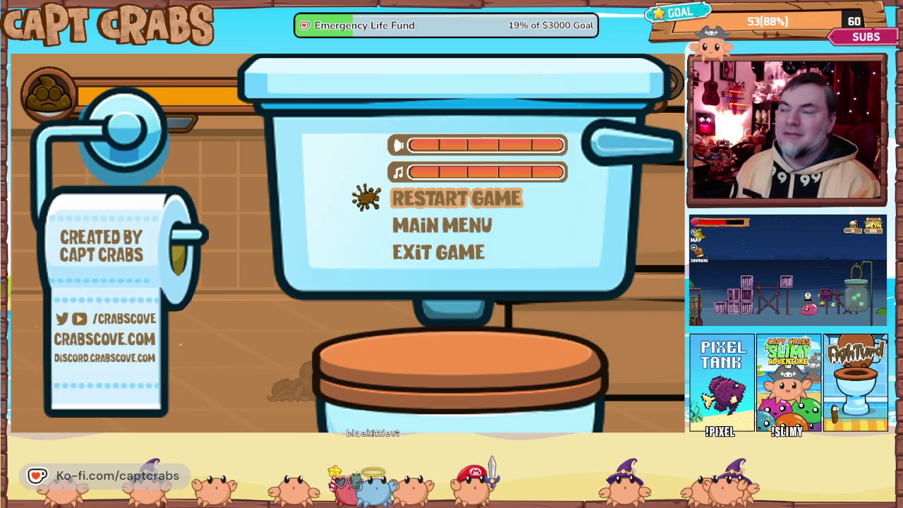
key("Down")
key("Down")
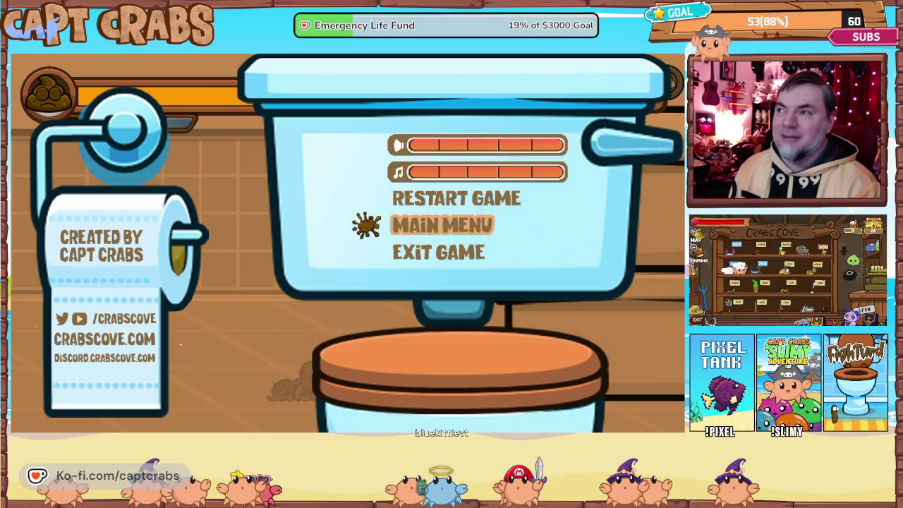
key("Escape")
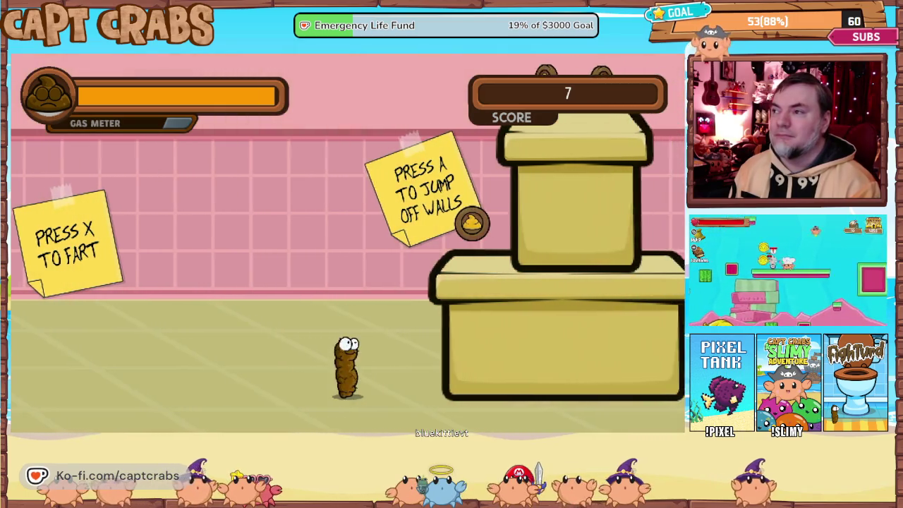
- Jump onto the boxes, climb the shelf wall, and collect coins along the shelves
key("Right")
key("space")
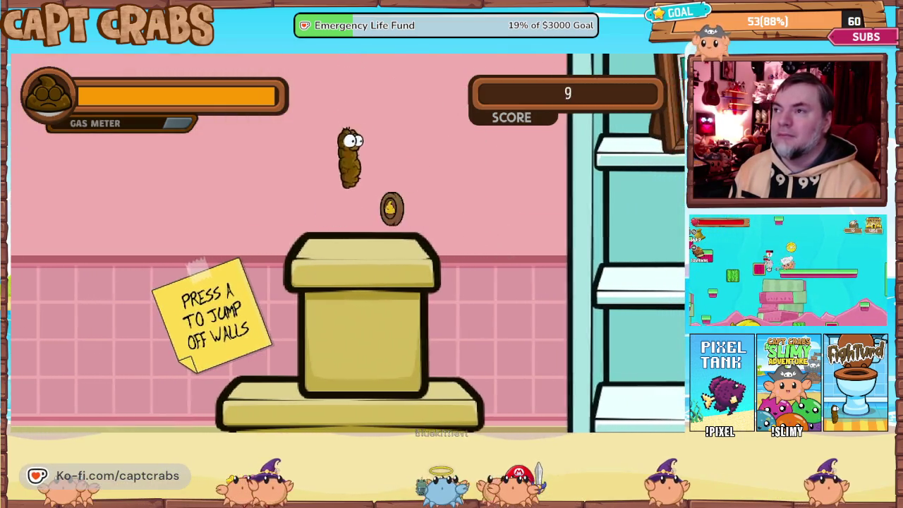
key("Right")
key("space")
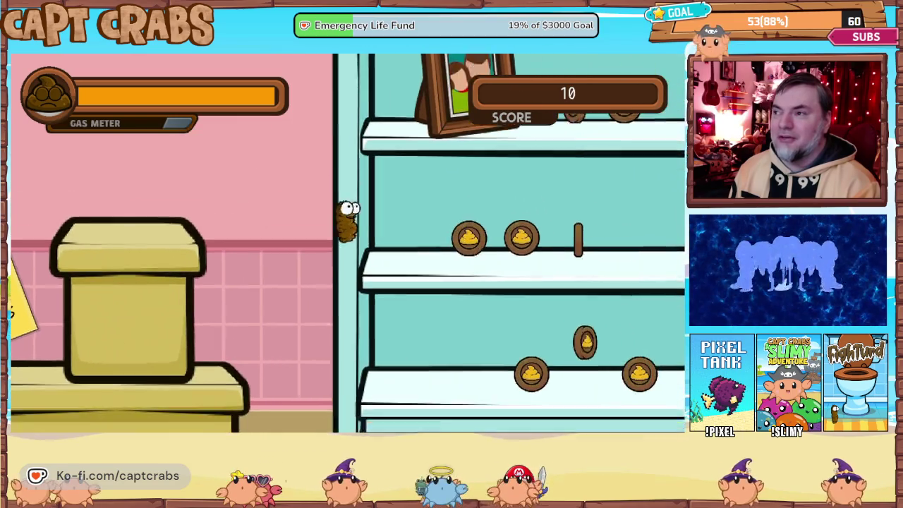
key("space")
key("space")
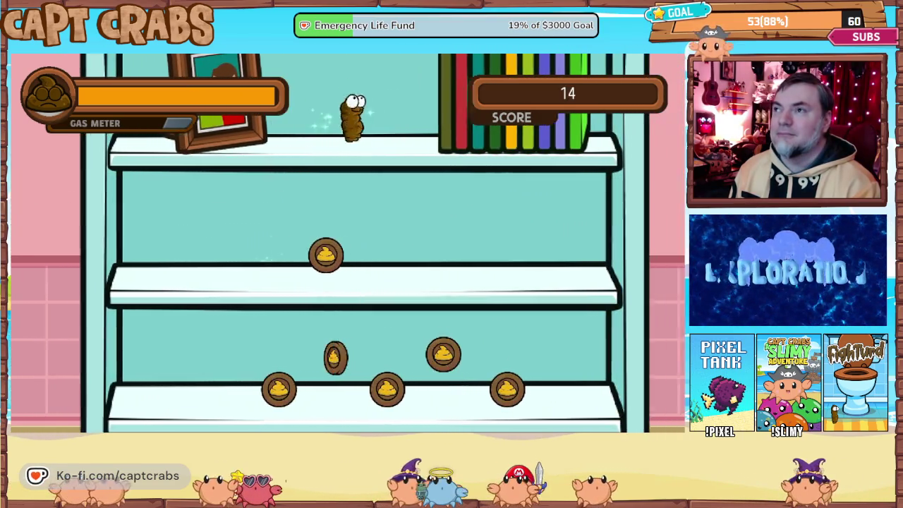
key("Down")
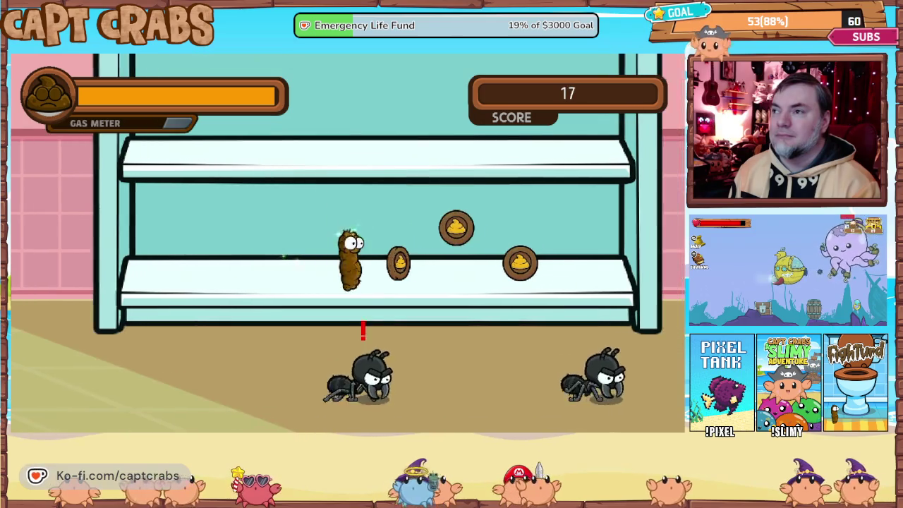
key("Right")
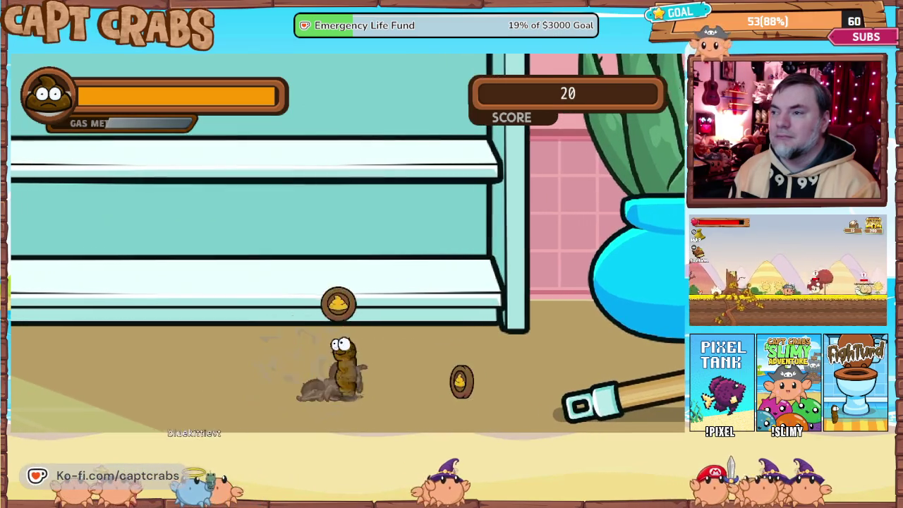
key("Right")
- Hop past the plunger and vase onto the yellow and blue pipes, reaching 29, then pause
key("Right")
key("space")
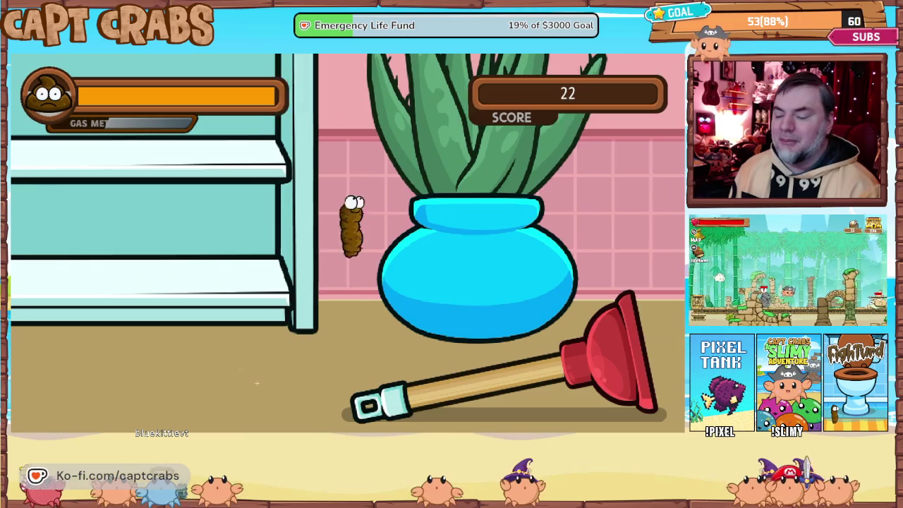
key("Right")
key("space")
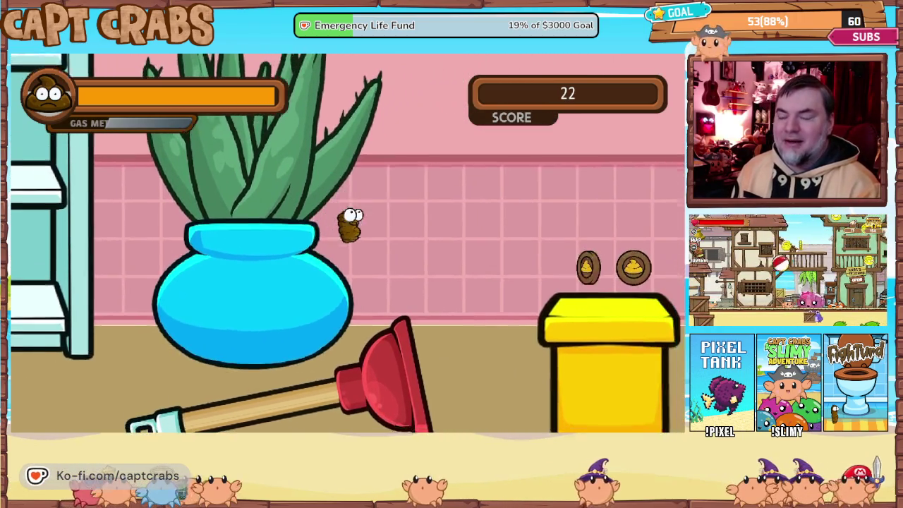
key("space")
key("Right")
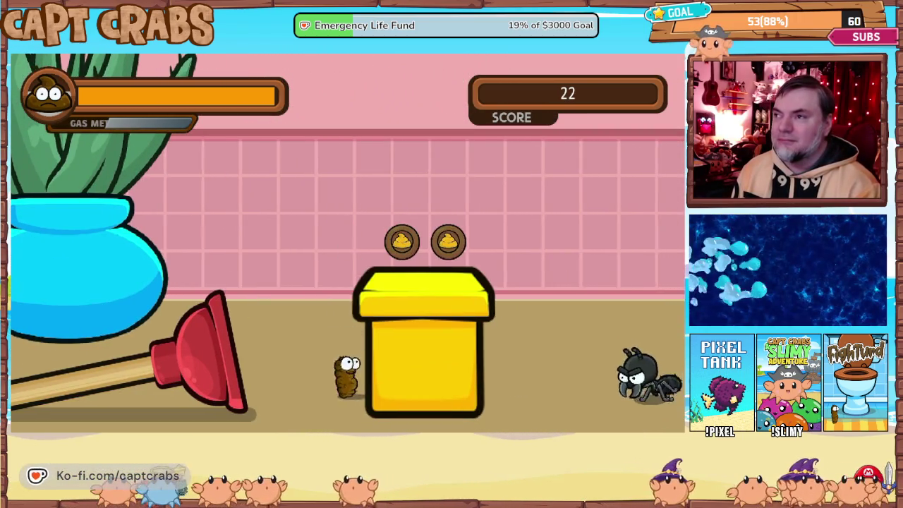
key("space")
key("Right")
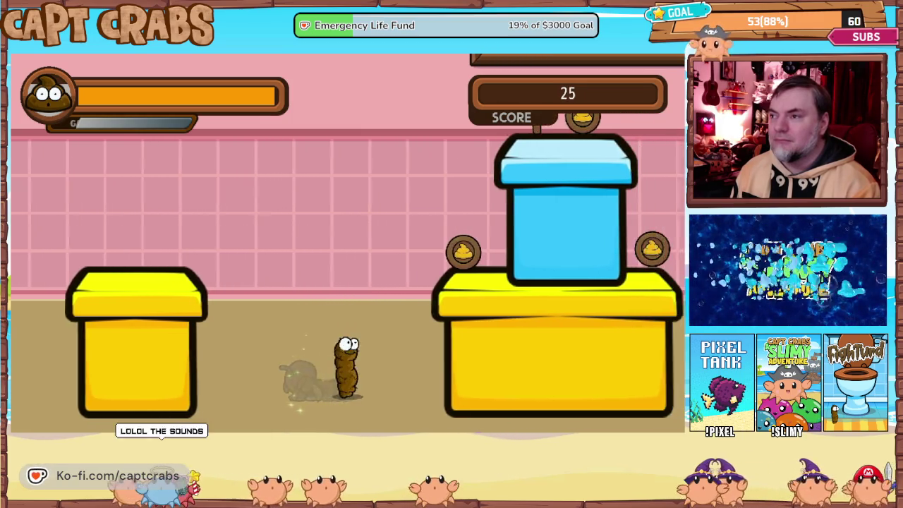
key("space")
key("space")
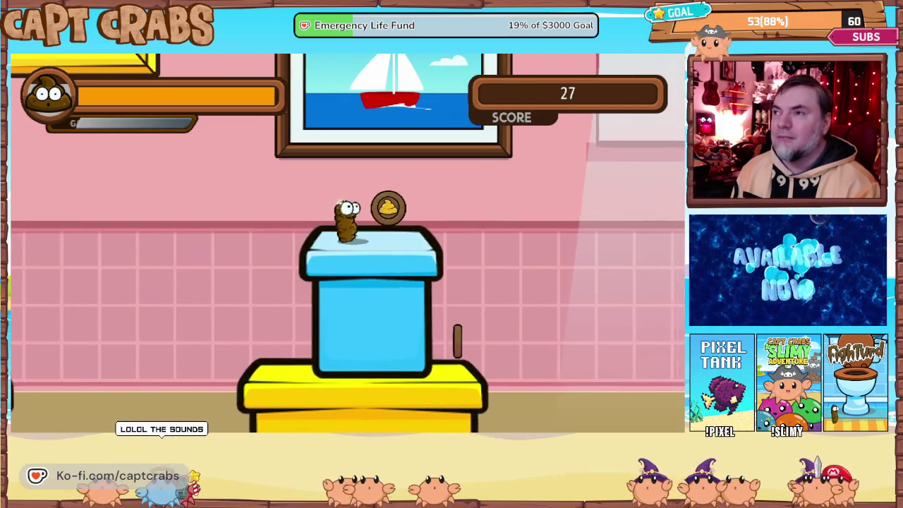
key("space")
key("space")
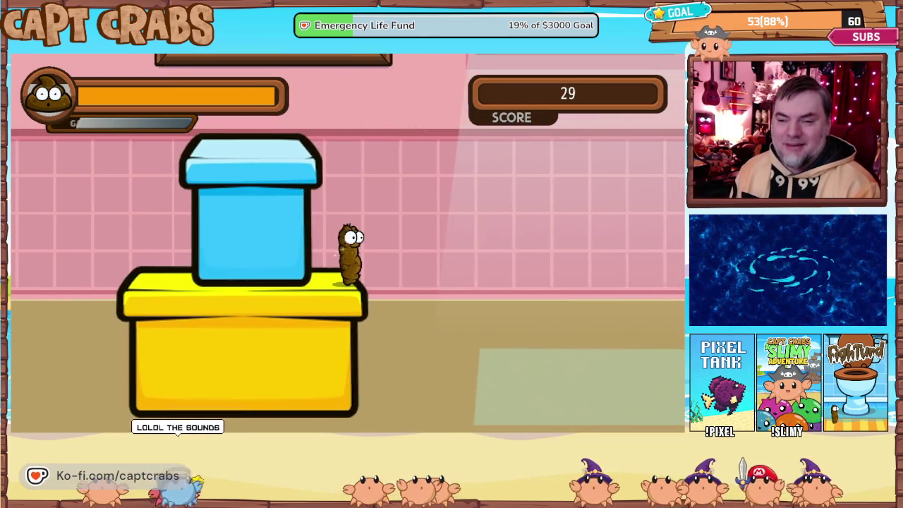
key("Right")
key("Escape")
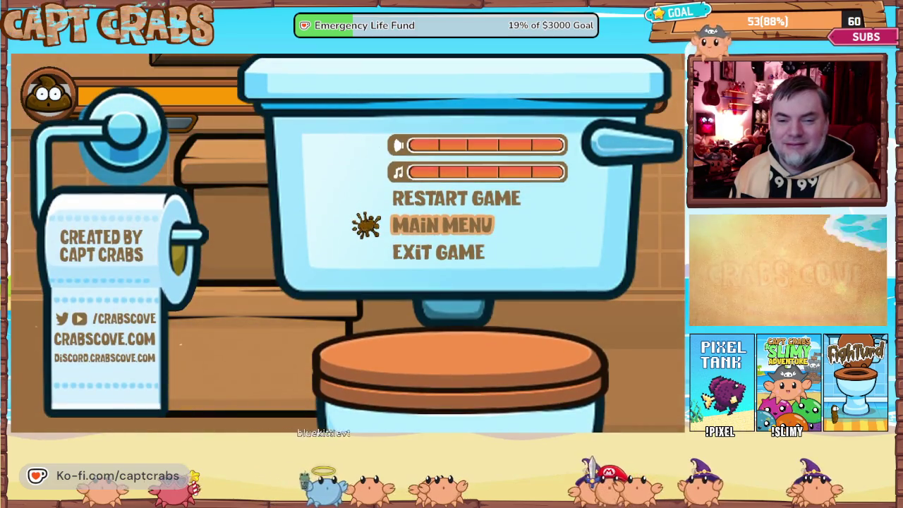
- Close the pause menu, gas the second spider for score 30, and walk into the next room
key("Escape")
key("Escape")
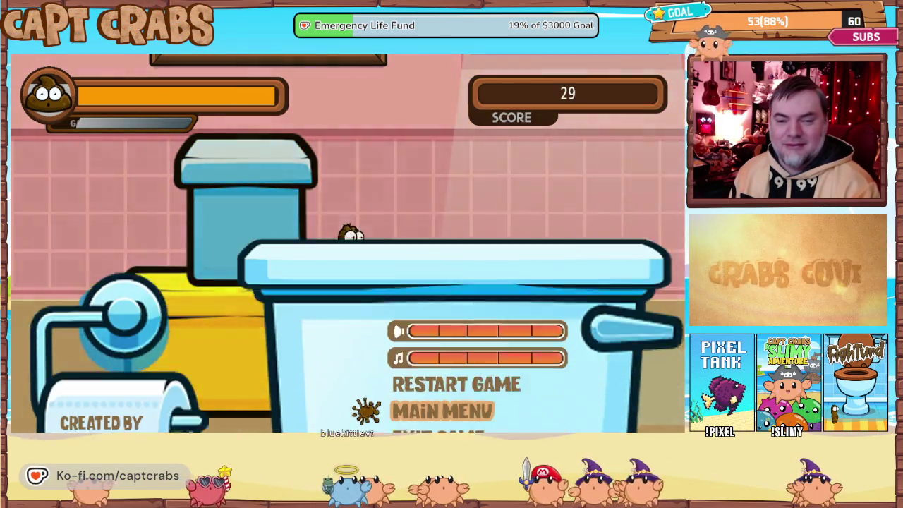
key("Escape")
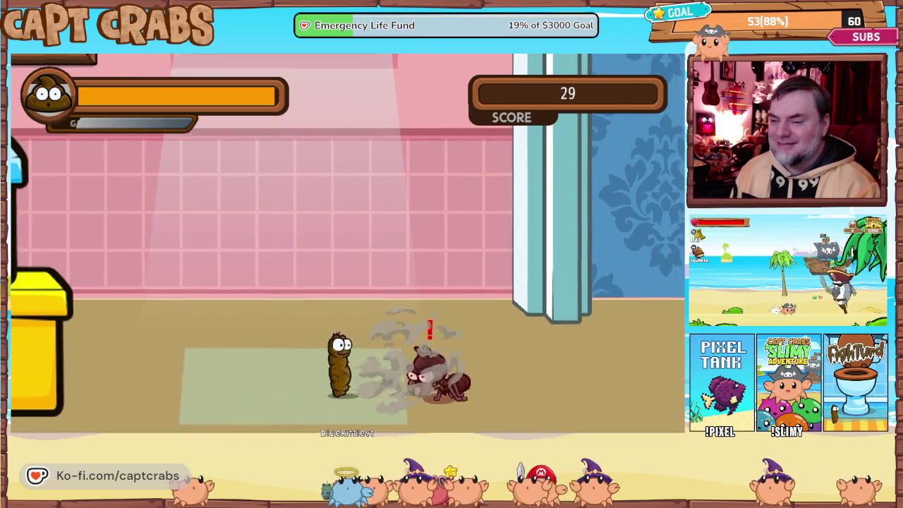
key("space")
key("Right")
key("Right")
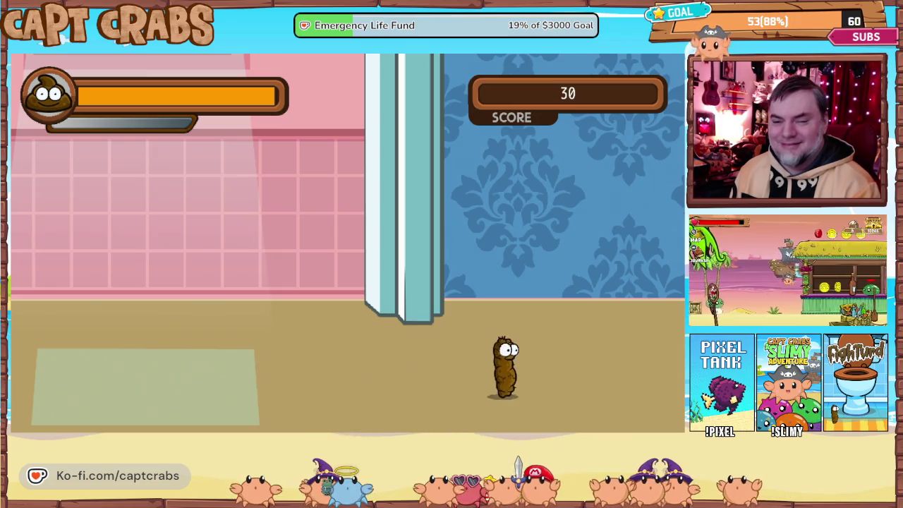
key("Right")
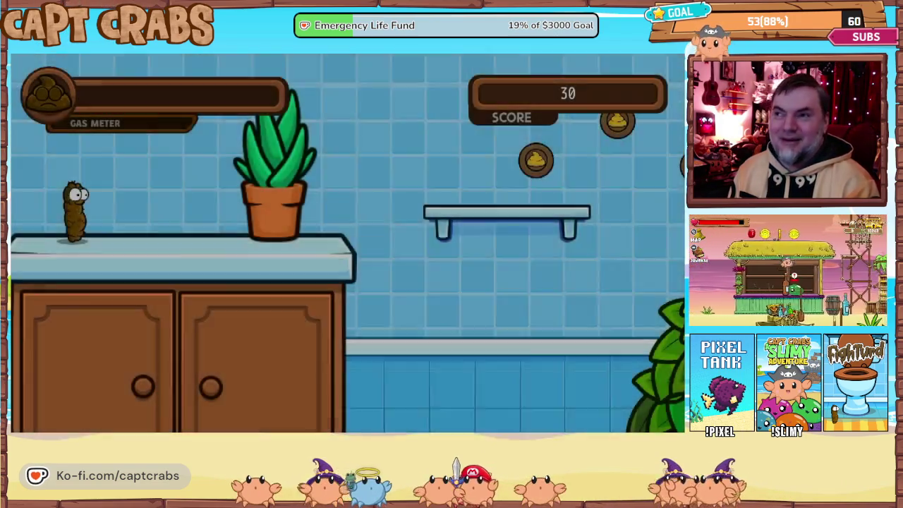
- Hop from the counter onto the floating shelf and into the cabinet, collecting coins
key("Right")
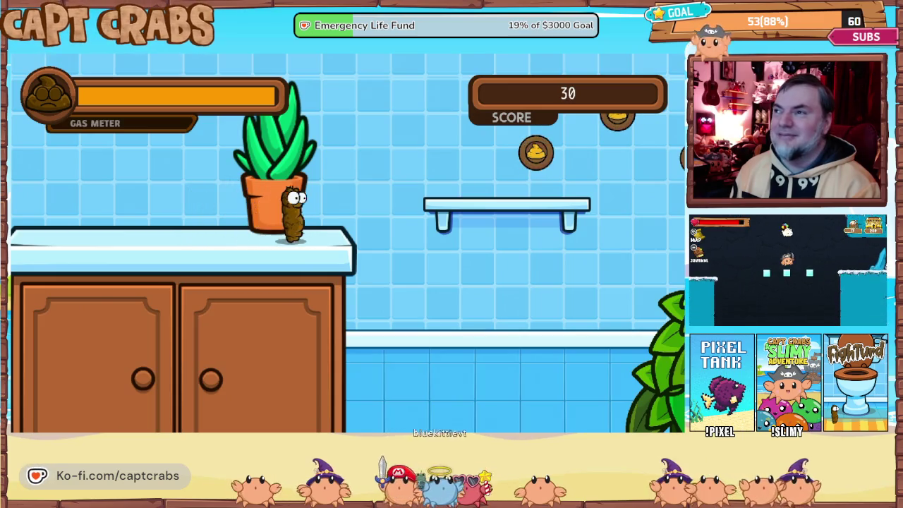
key("Right")
key("space")
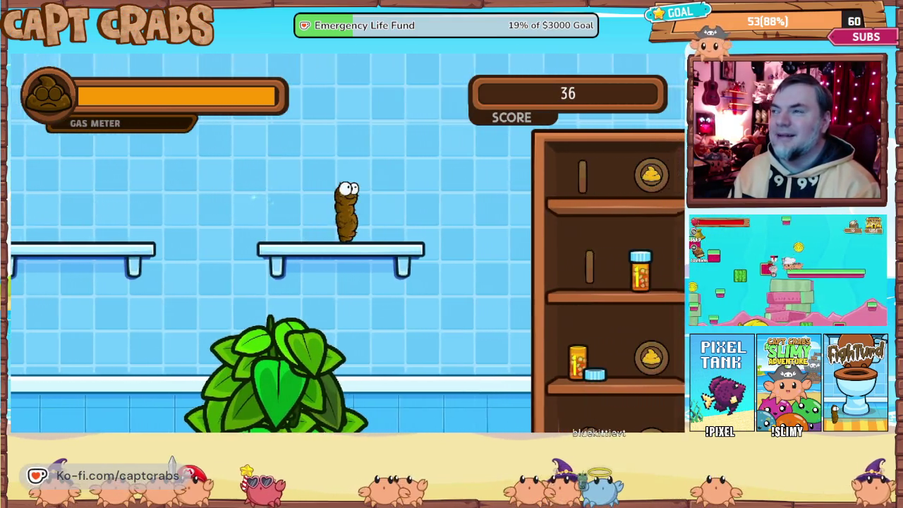
key("space")
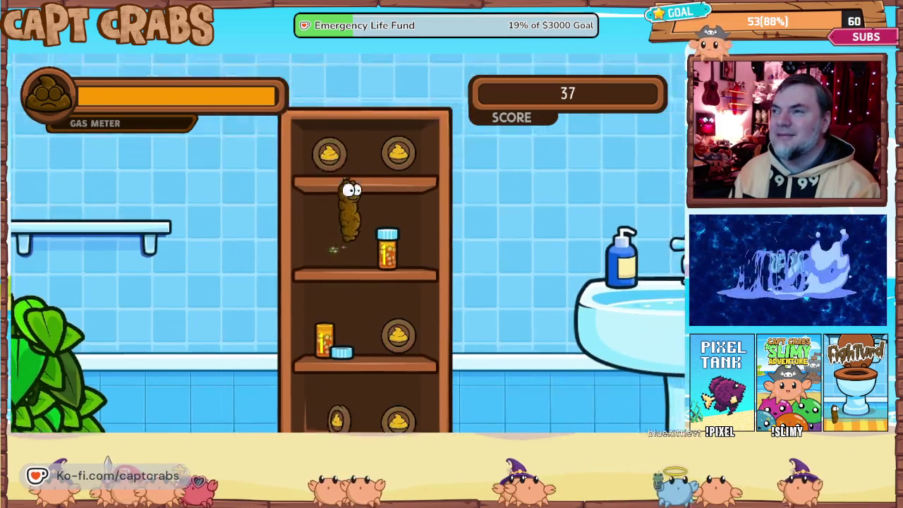
key("space")
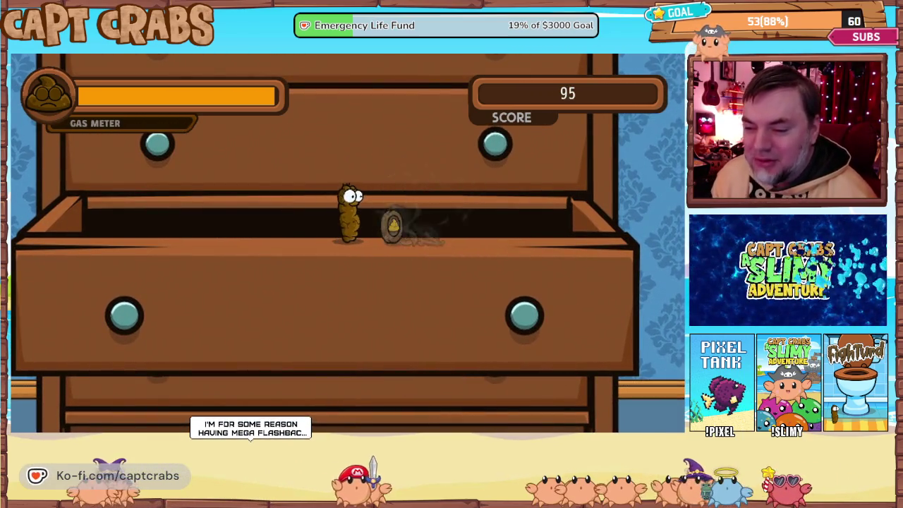
- Grab coins by the drawers, drop onto the table, and walk right reaching score 98
key("Right")
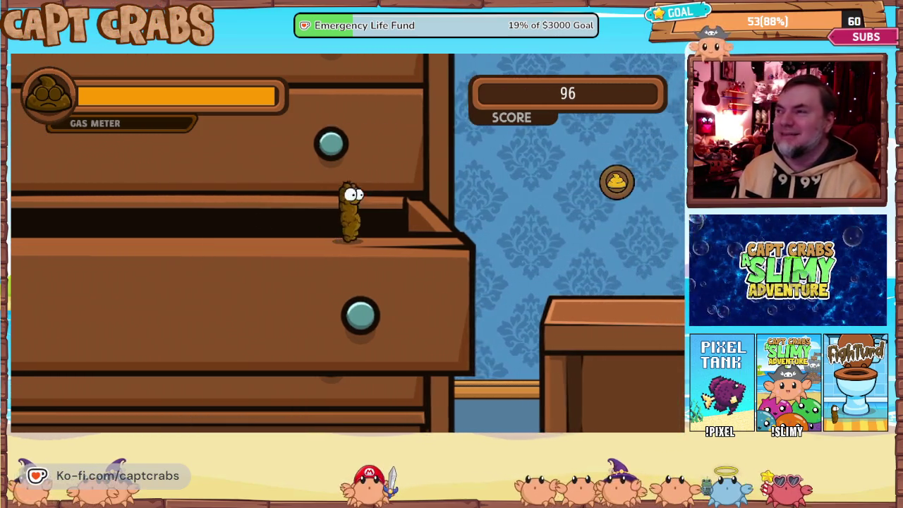
key("Right")
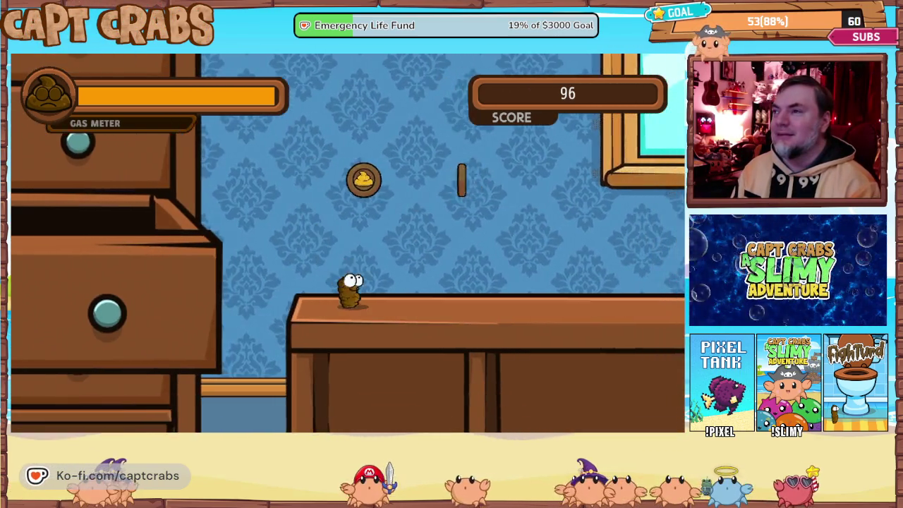
key("Up")
key("Right")
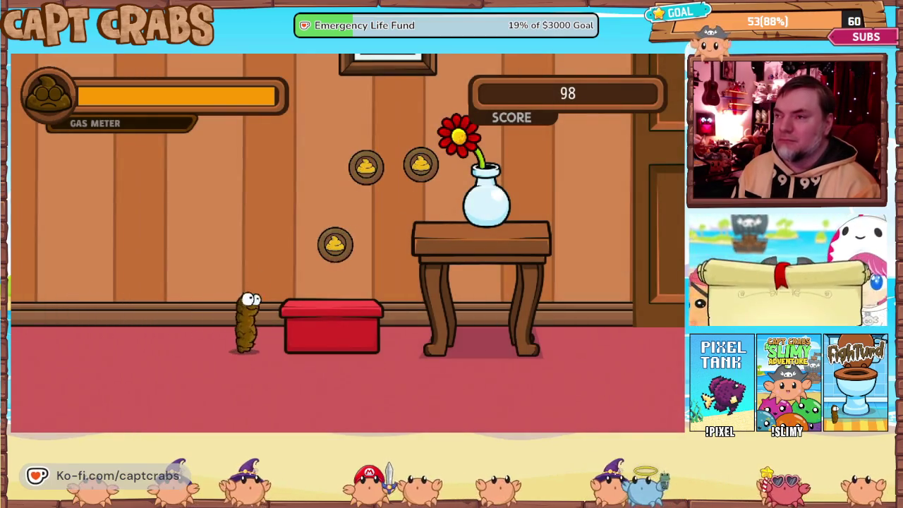
- Hop right for coins, then drop to the floor and gas the spider
key("Right")
key("Up")
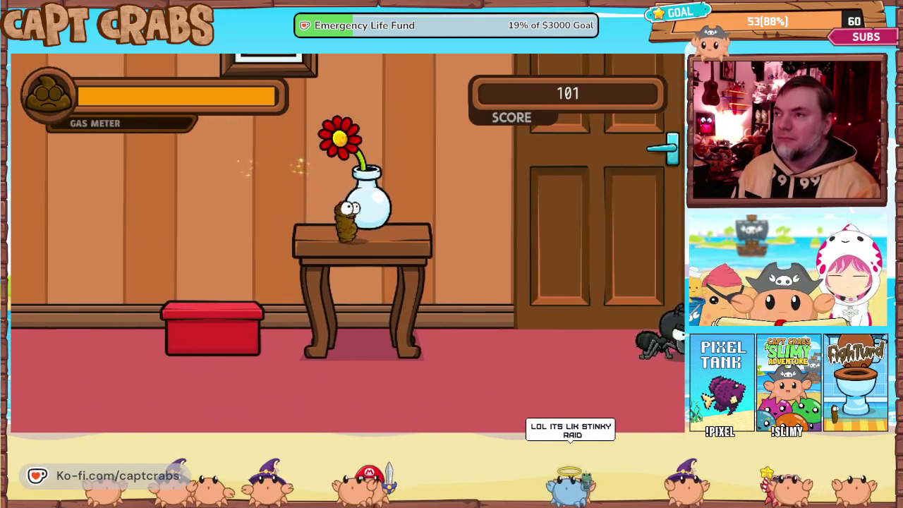
key("Right")
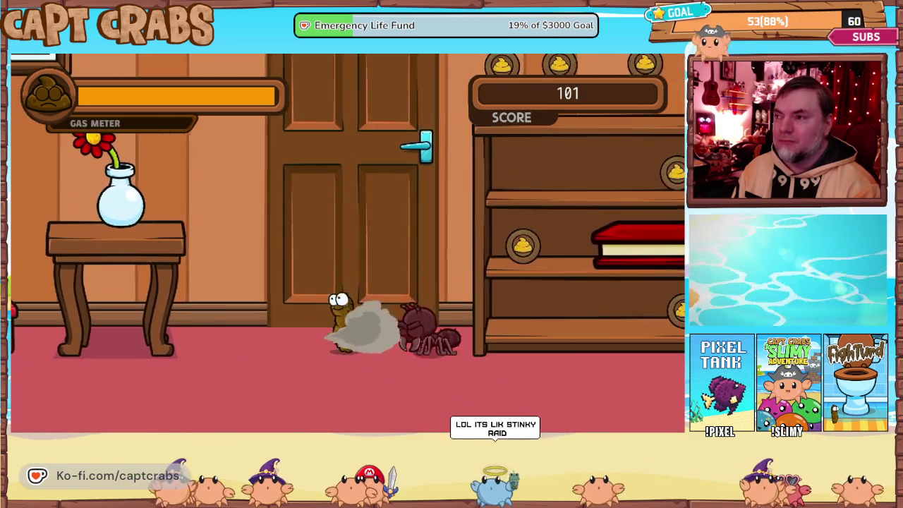
key("Right")
- Climb the bookshelf, collecting coins on its top, inside it and on the higher shelves
key("Right")
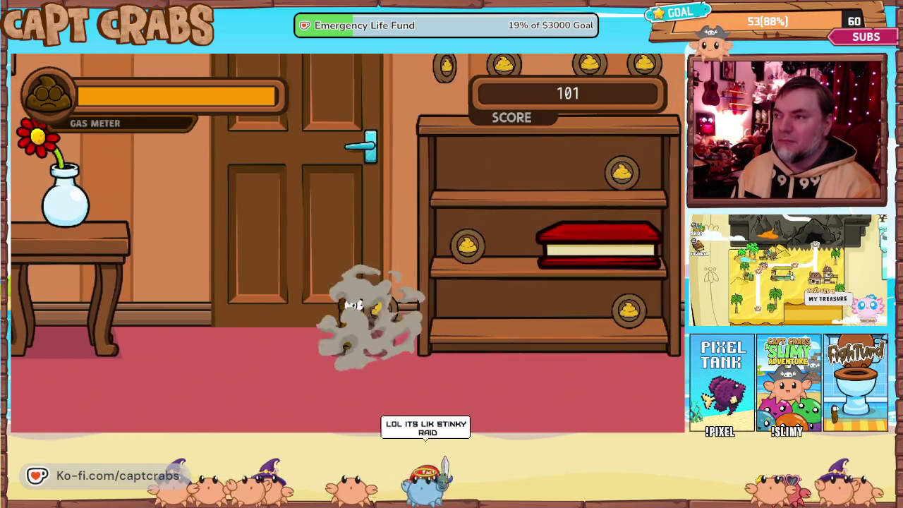
key("Up")
key("Up")
key("Right")
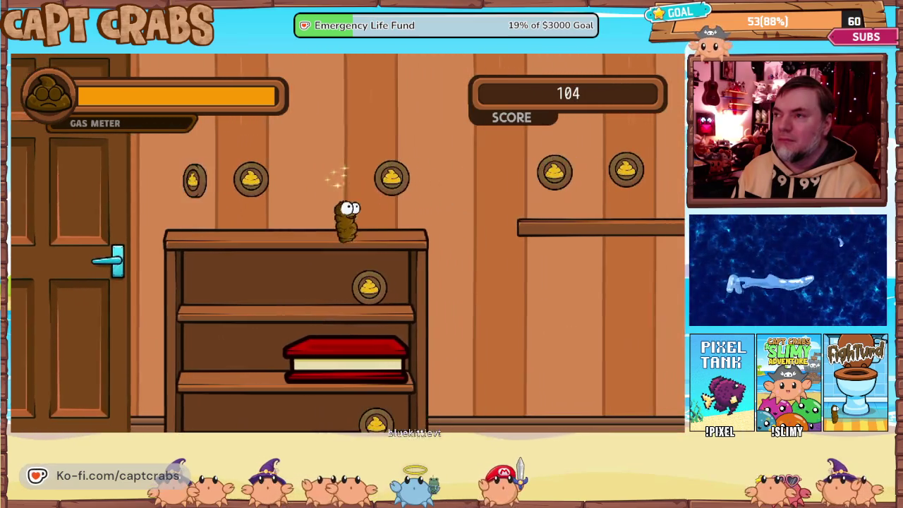
key("Left")
key("Left")
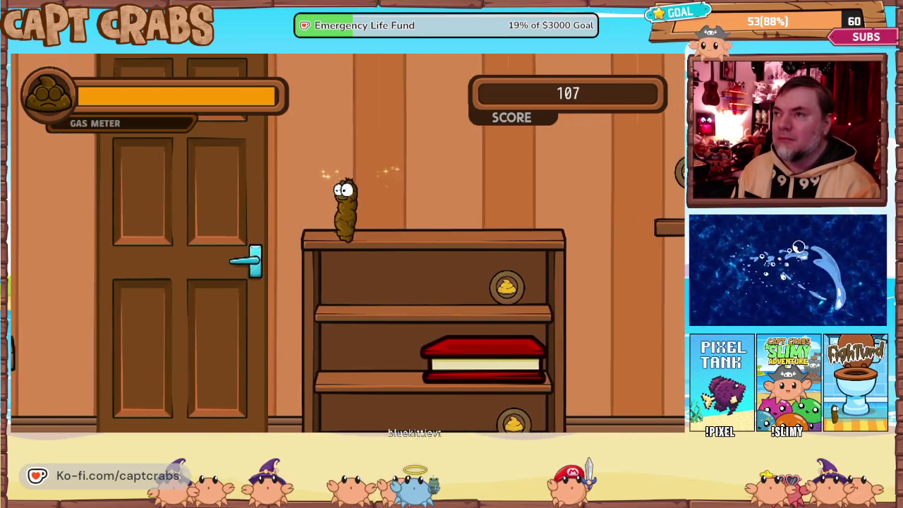
key("Right")
key("Right")
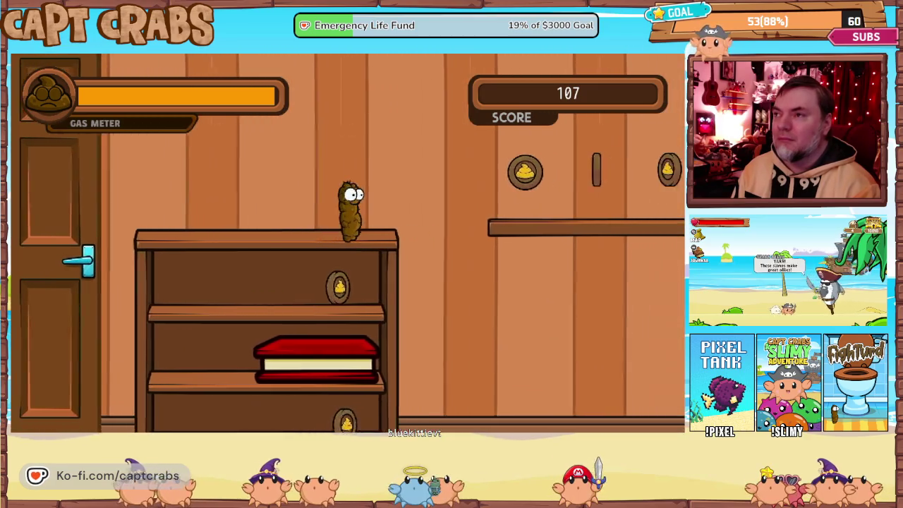
key("Down")
key("Up")
key("Up")
key("Right")
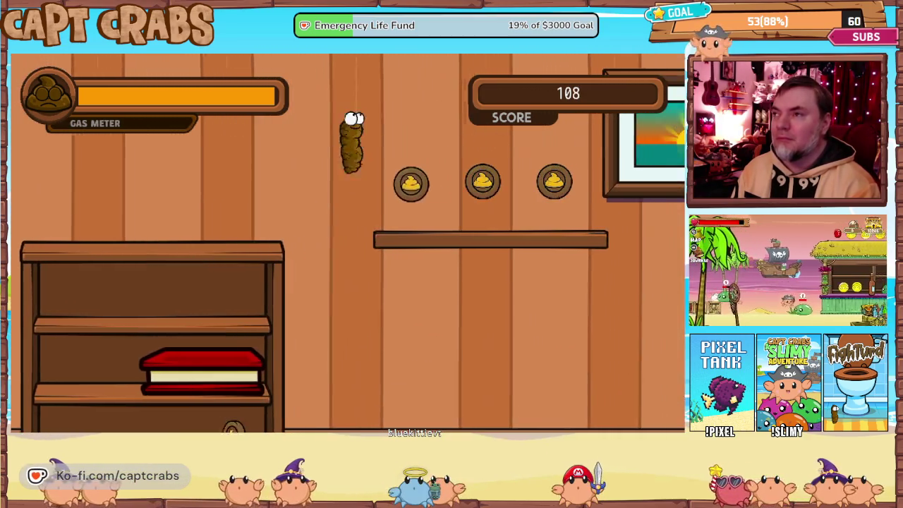
key("Right")
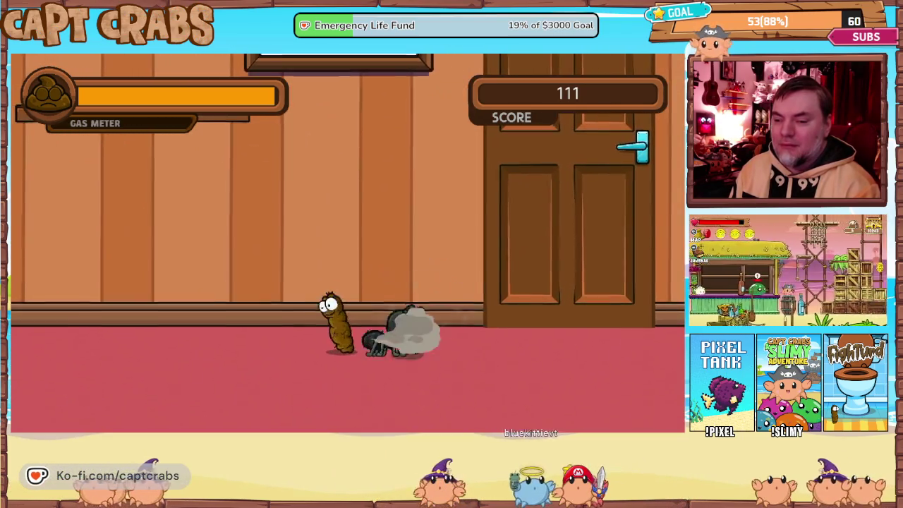
key("Right")
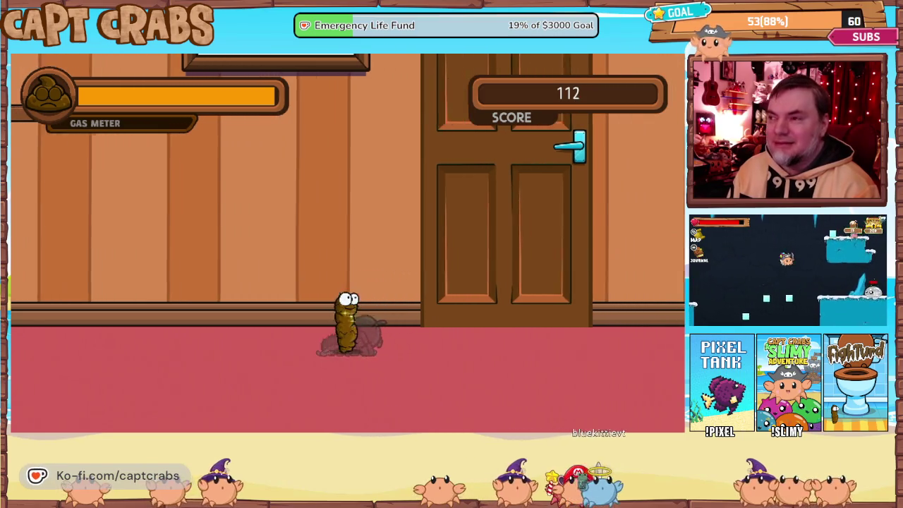
key("Right")
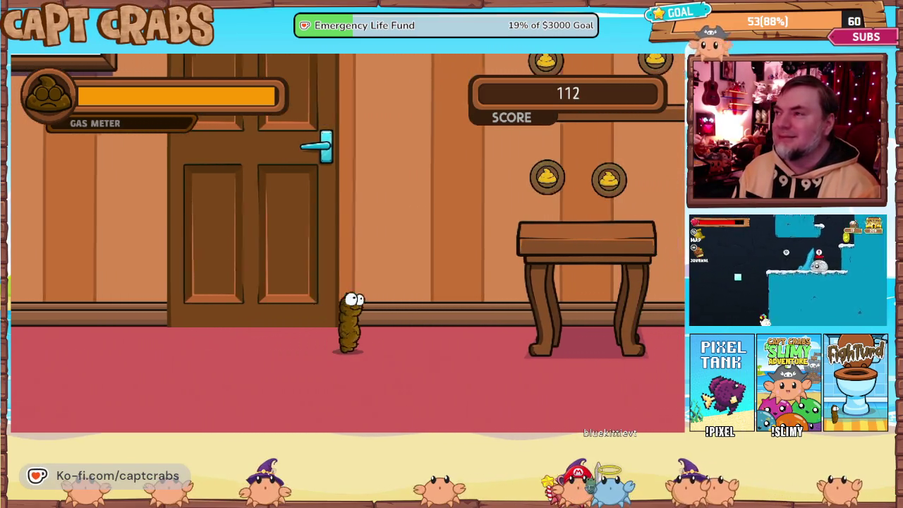
key("Up")
key("Up")
key("Up")
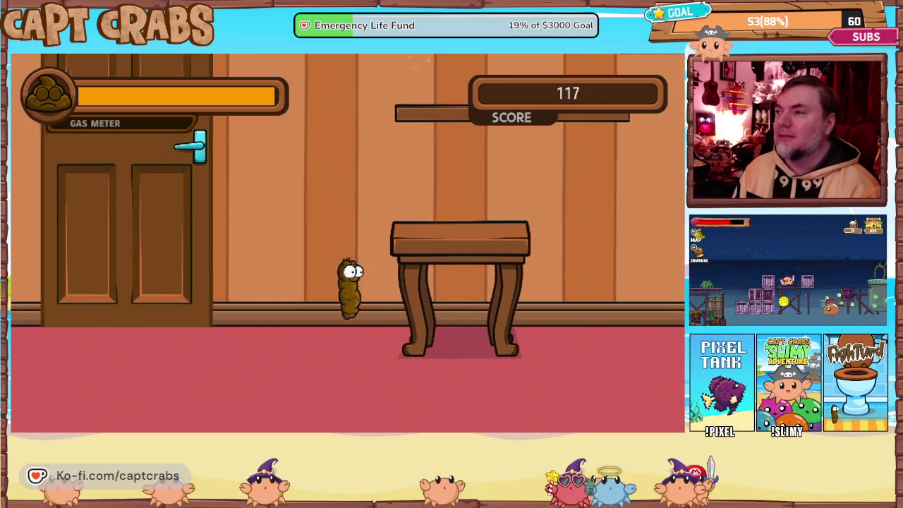
- Attack the spider near the table, back off the smoke, and walk right collecting coins
key("Right")
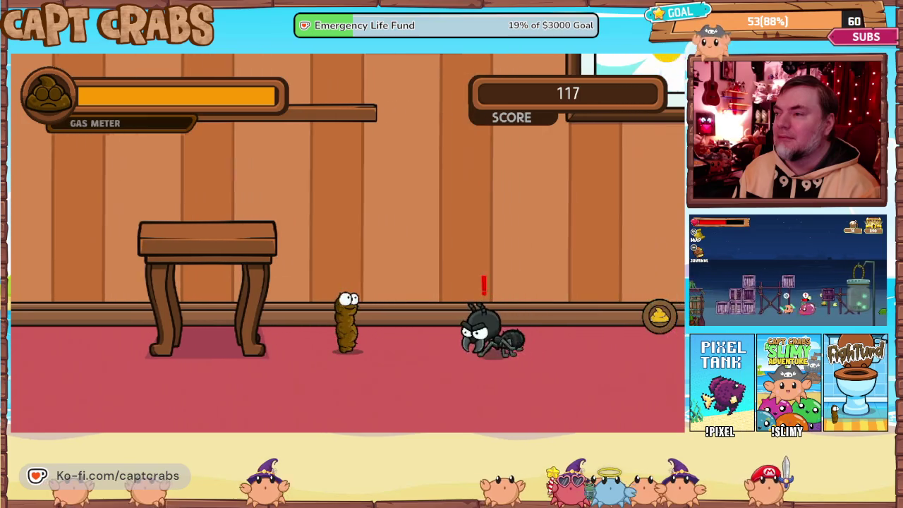
key("Left")
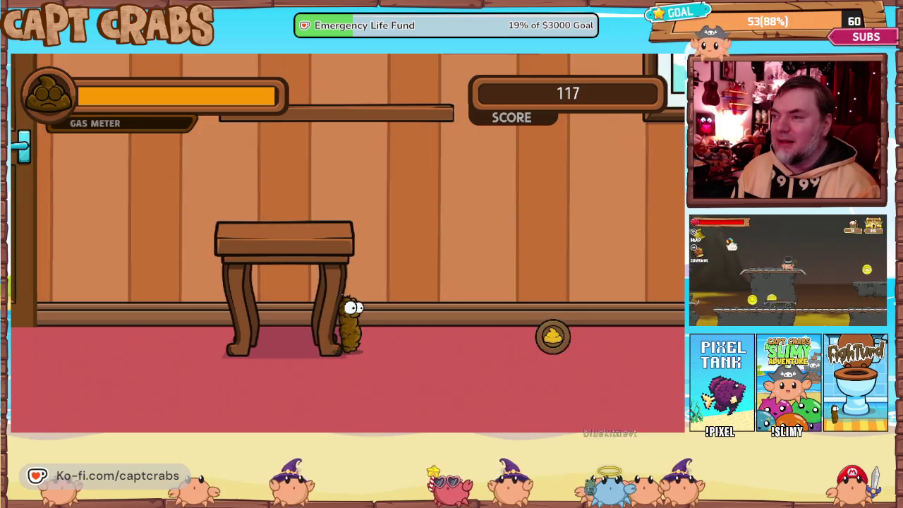
key("Right")
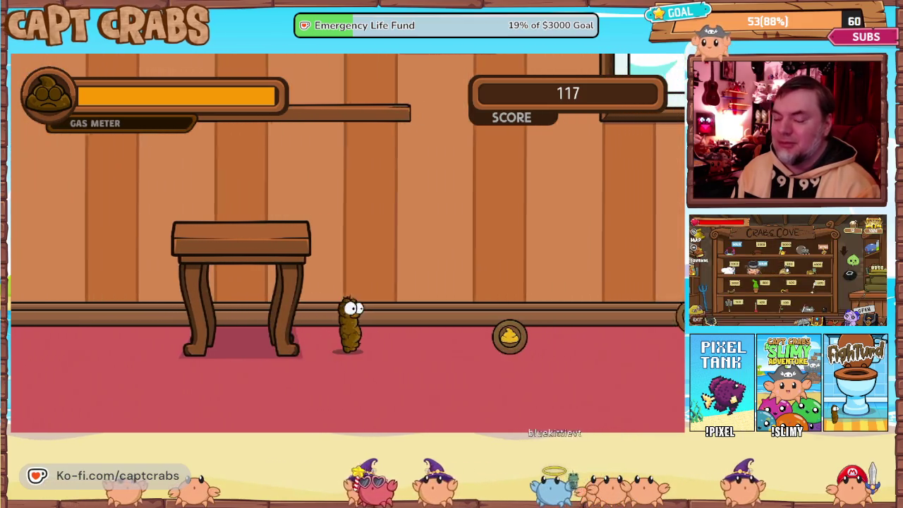
key("Right")
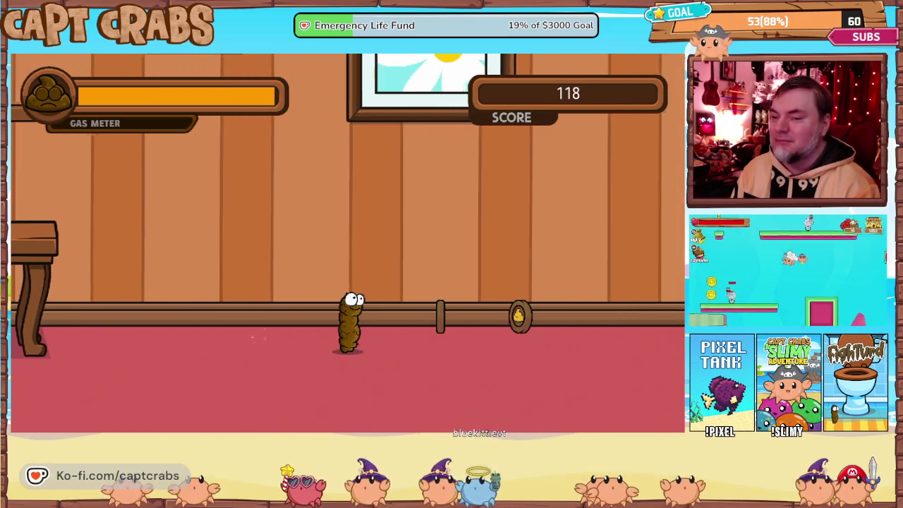
key("Right")
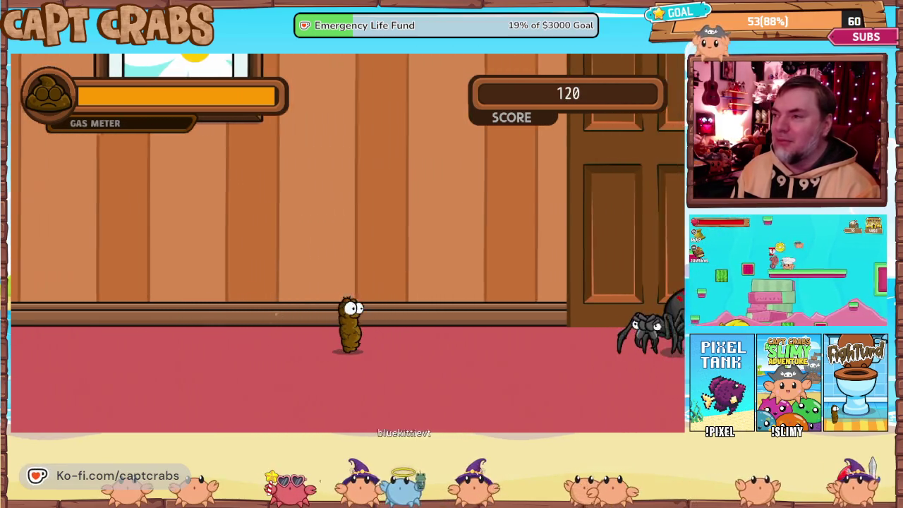
- Gas the next spider repeatedly until defeated, then collect its coins, reaching score 154
key("Left")
key("space")
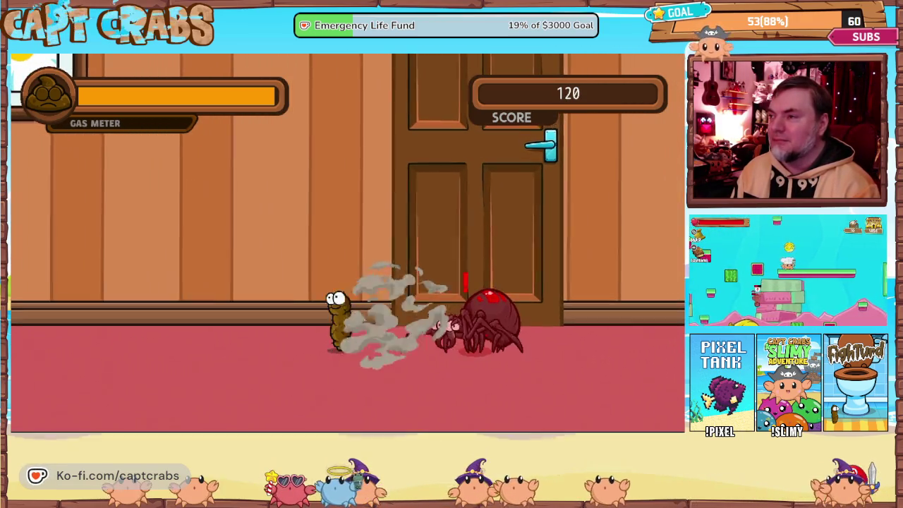
key("Right")
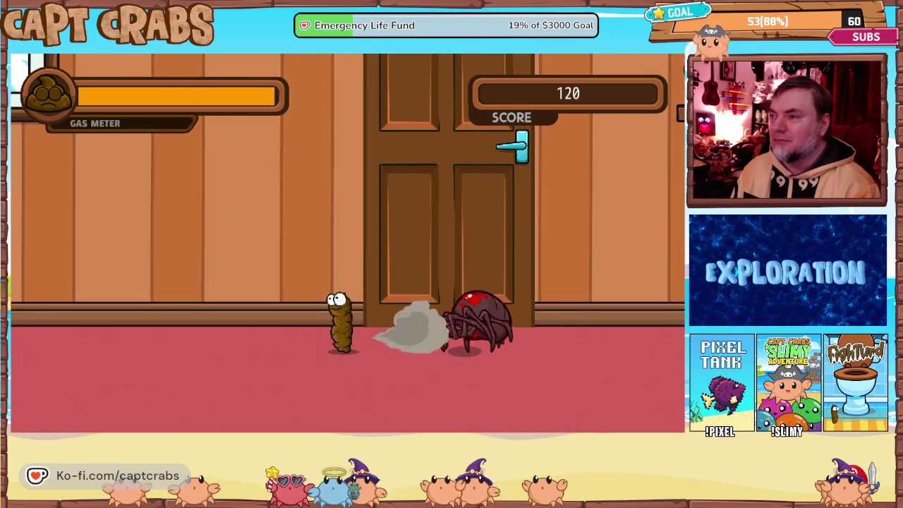
key("space")
key("space")
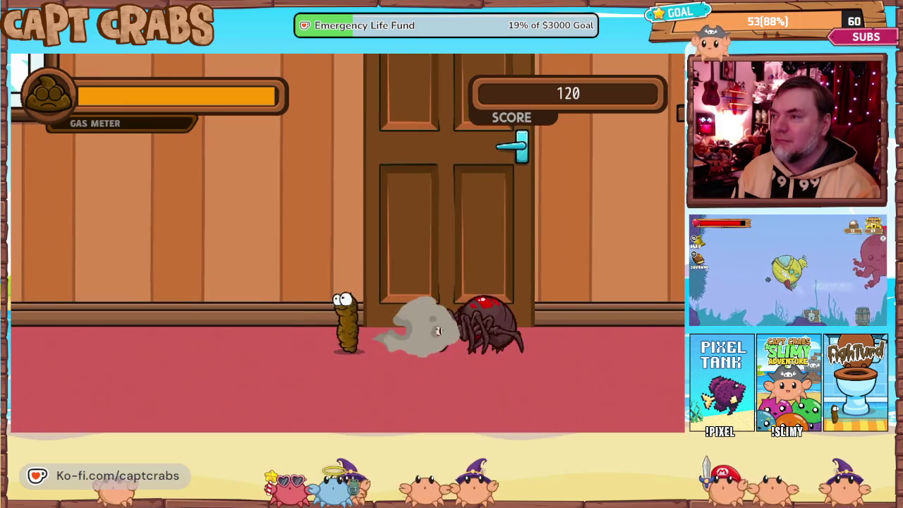
key("Right")
key("space")
key("Right")
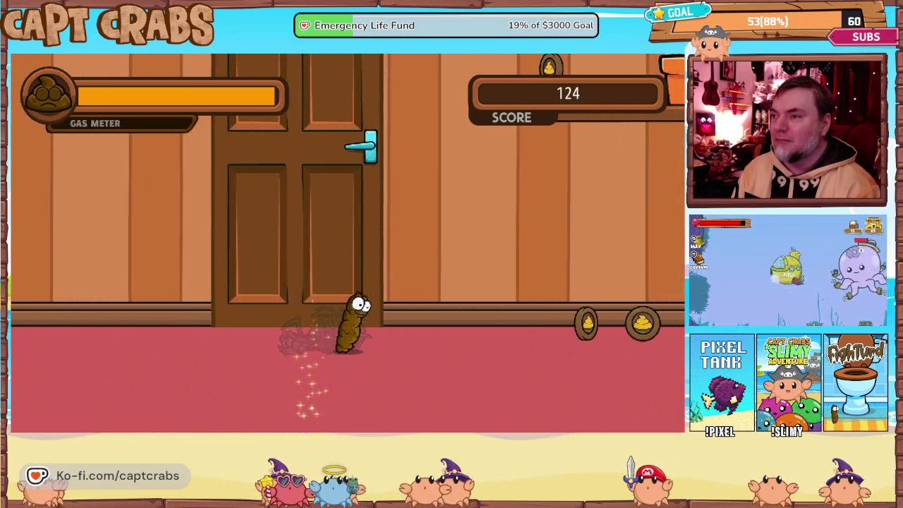
key("Right")
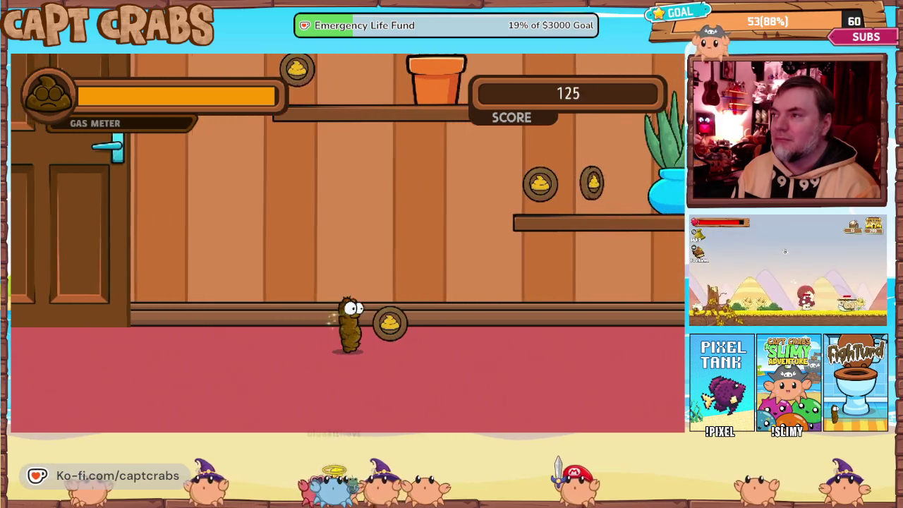
key("Up")
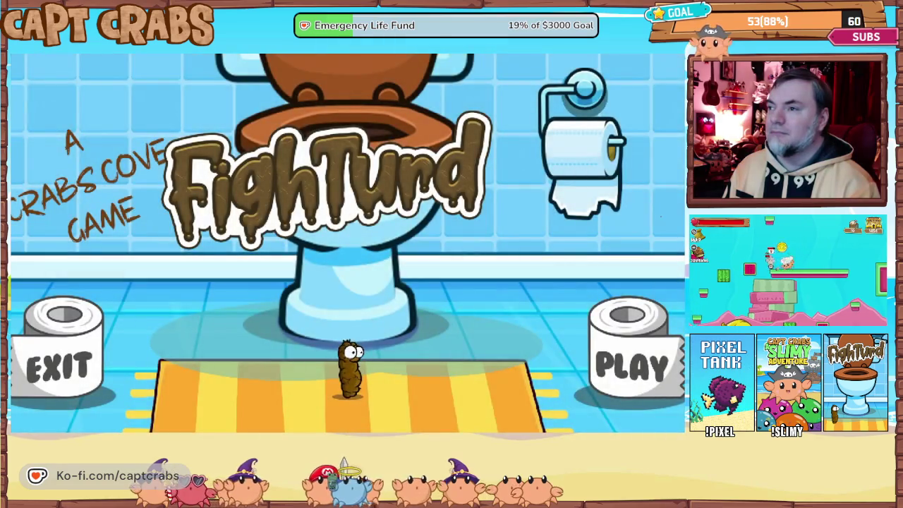
- Walk onto PLAY to start a new run and climb onto the red box collecting coins
key("Right")
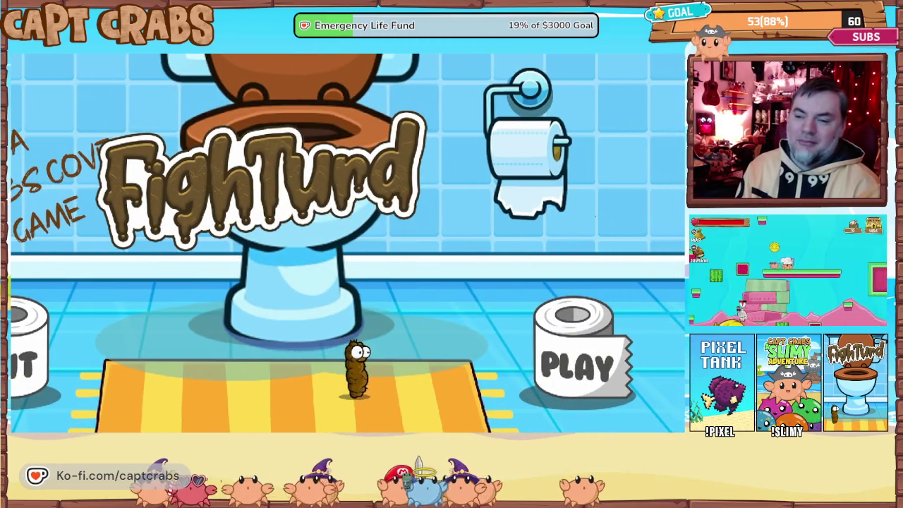
key("Right")
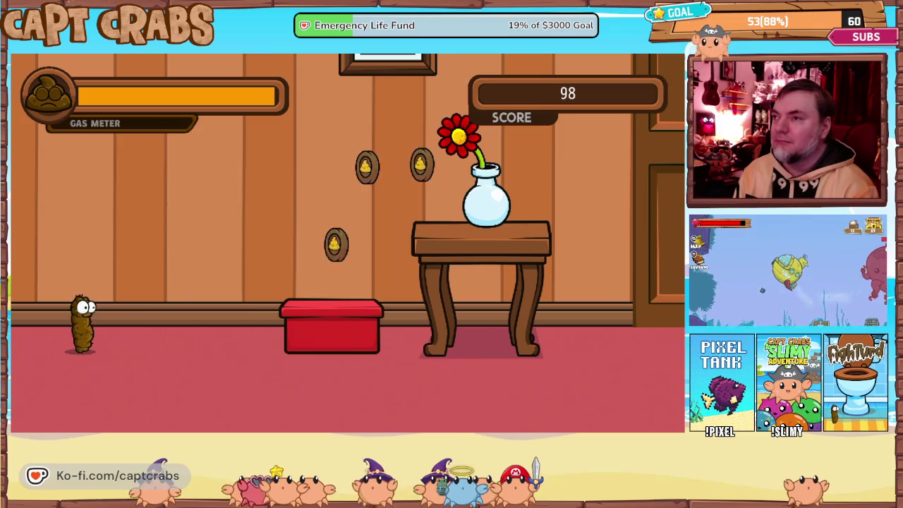
key("Right")
key("Right")
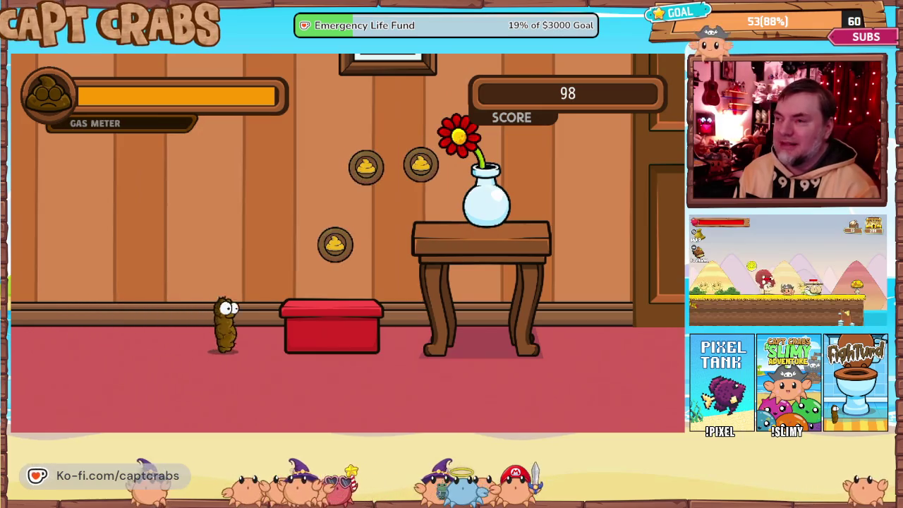
key("Up")
key("Up")
key("Right")
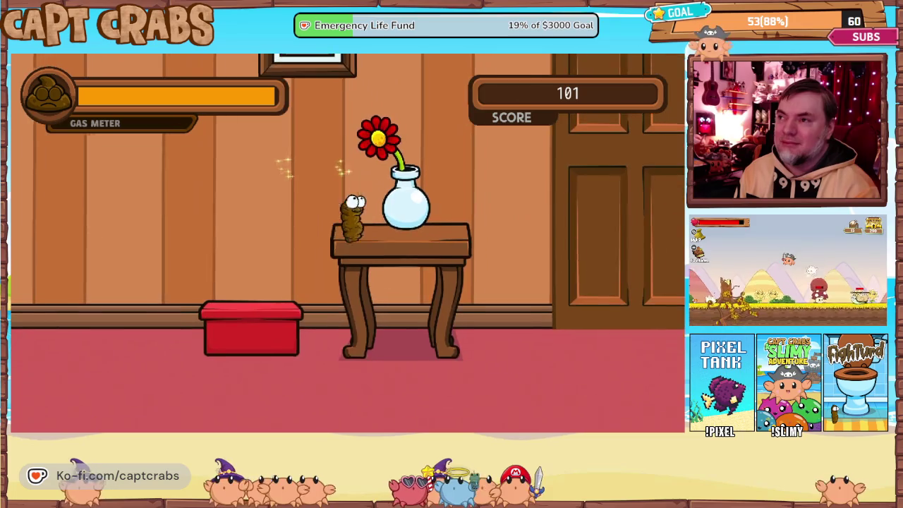
- Pause and choose Exit Game to return to the editor
key("Escape")
key("Down")
key("Down")
key("Down")
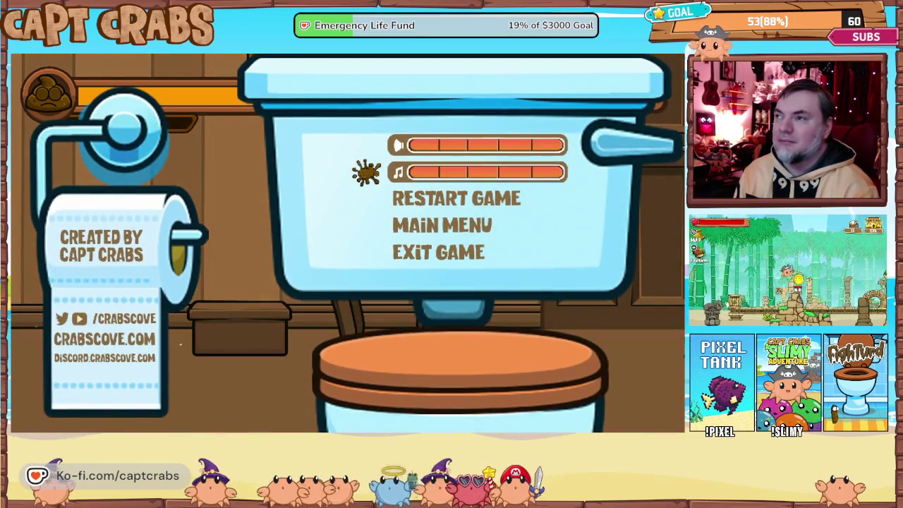
key("Return")
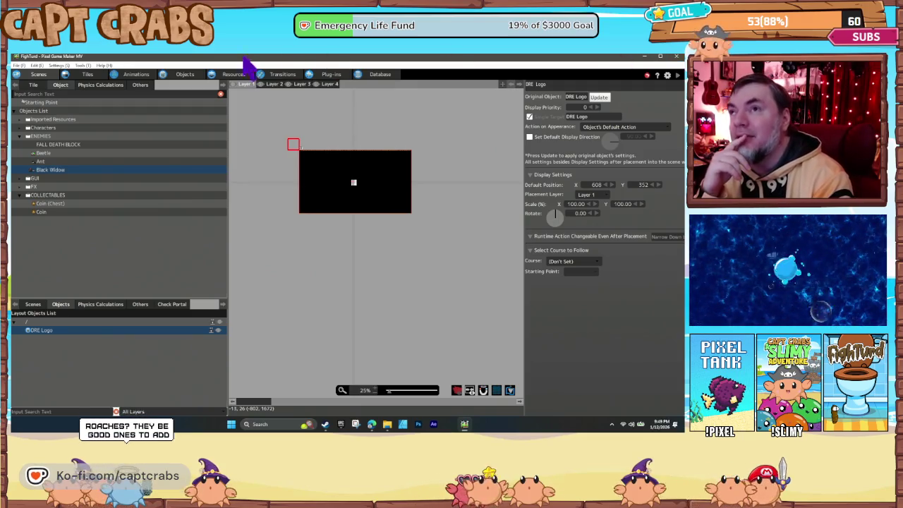
- Open the Beetle animation under ENEMY in the Animations editor and scrub through its frames
left_click(195, 76)
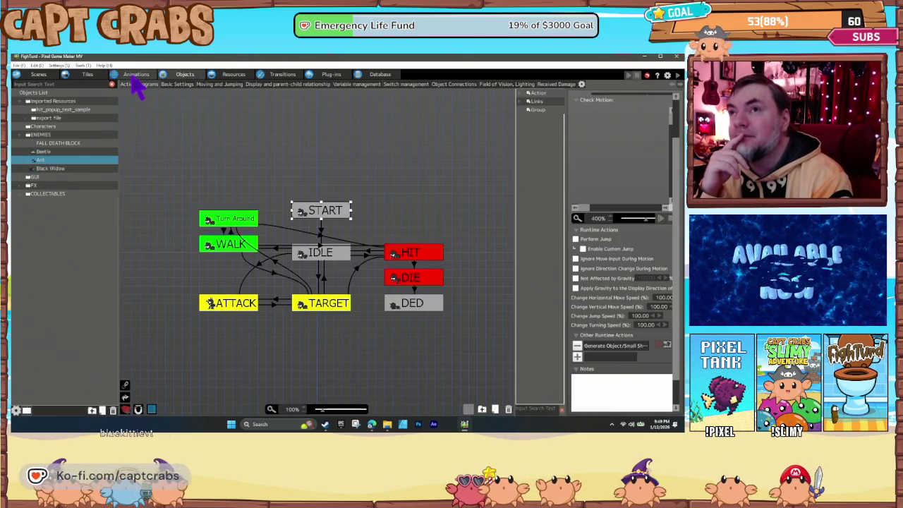
left_click(136, 75)
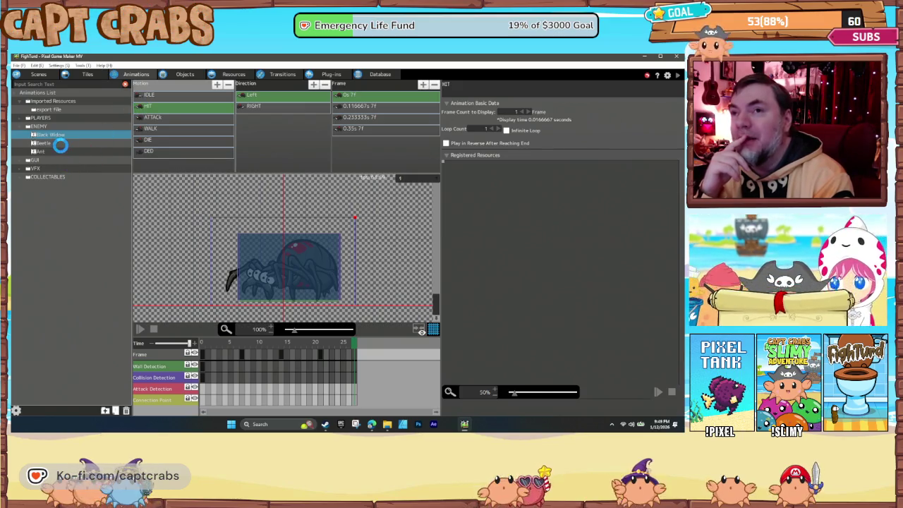
left_click(60, 144)
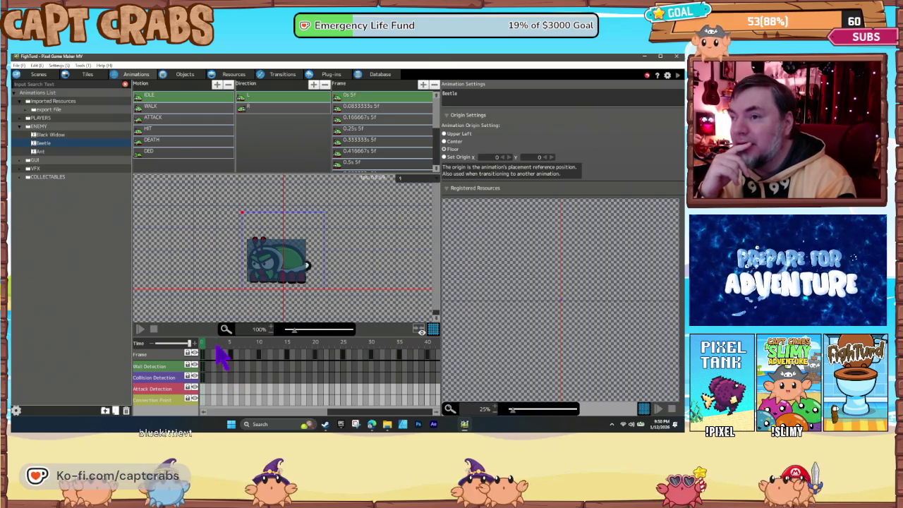
mouse_move(220, 356)
left_mouse_down()
mouse_move(399, 348)
mouse_move(219, 354)
left_mouse_up()
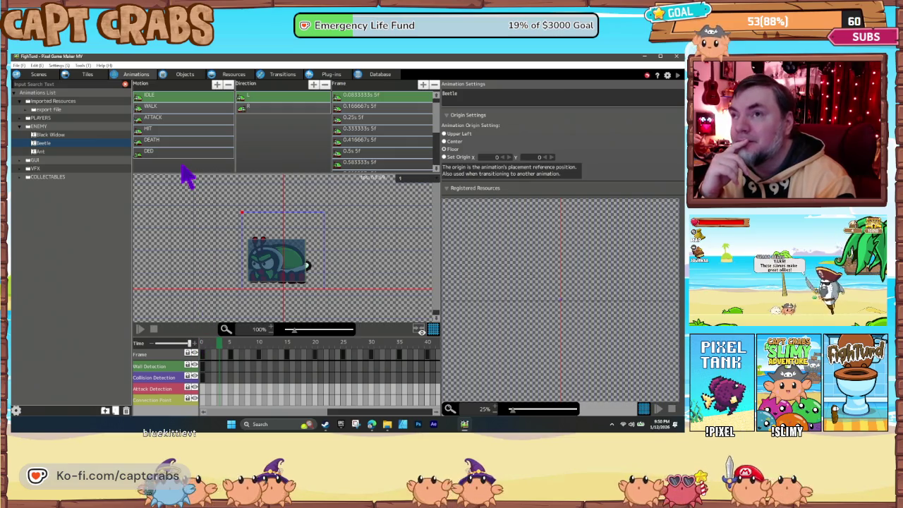
- Select the Beetle's WALK motion and play, then stop, its preview
left_click(158, 107)
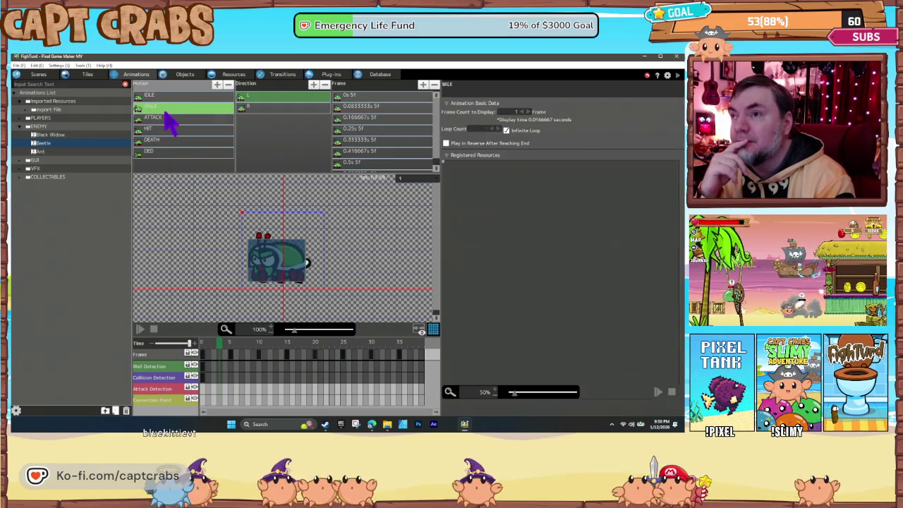
left_click(140, 329)
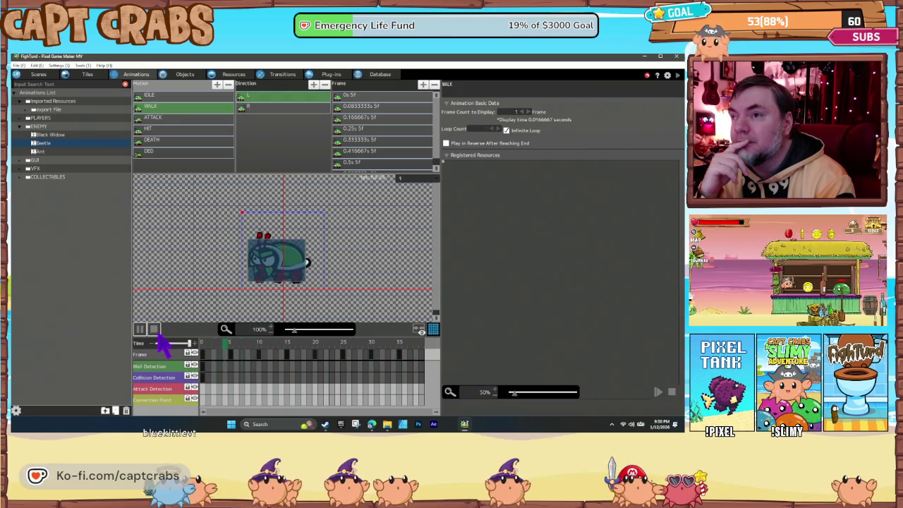
left_click(154, 329)
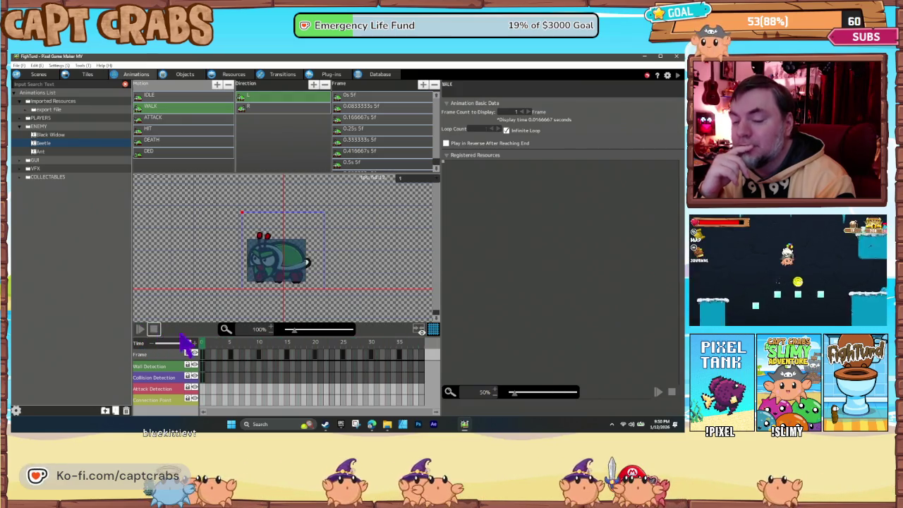